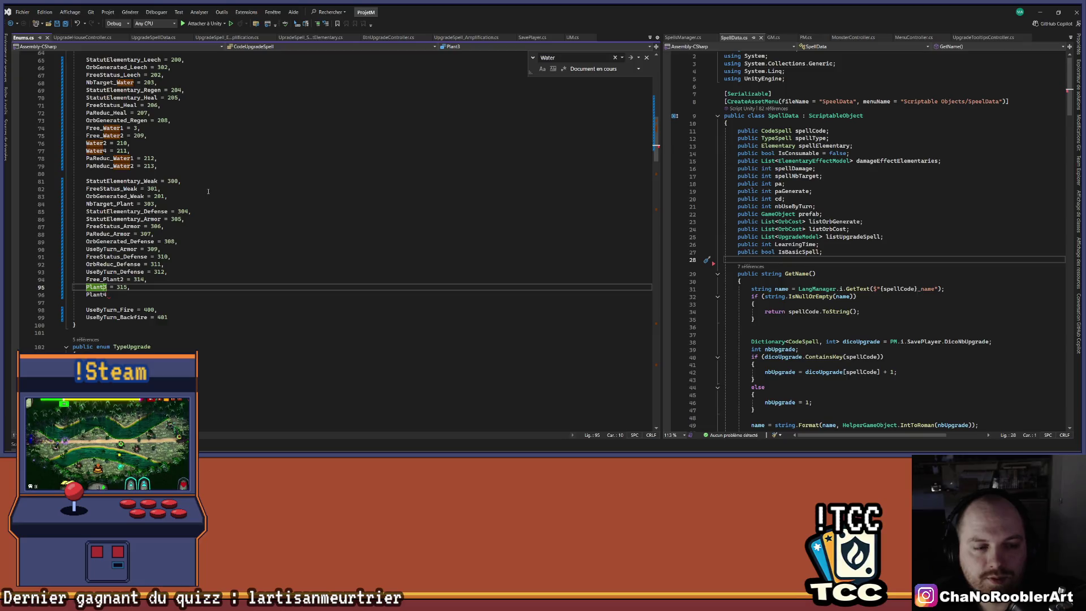
Step: In Enums.cs, change the enum line 'Plant3 = 315,' to 'Plant2 = 315,'
key(BackSpace)
text(1)
key(Right)
key(Right)
key(Right)
key(BackSpace)
key(BackSpace)
key(BackSpace)
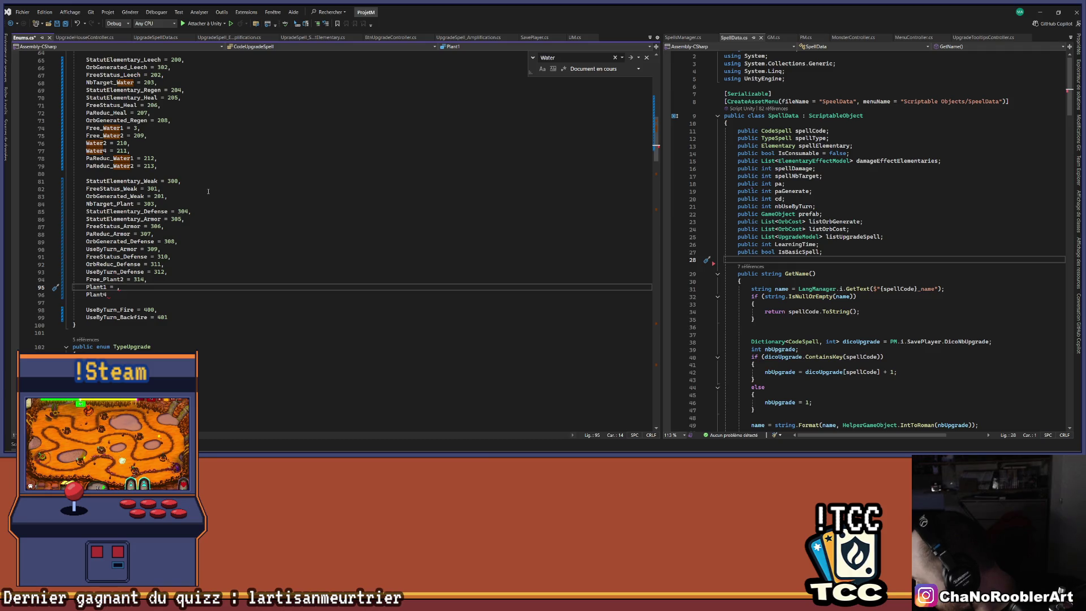
key(Left)
key(Left)
key(BackSpace)
text(2)
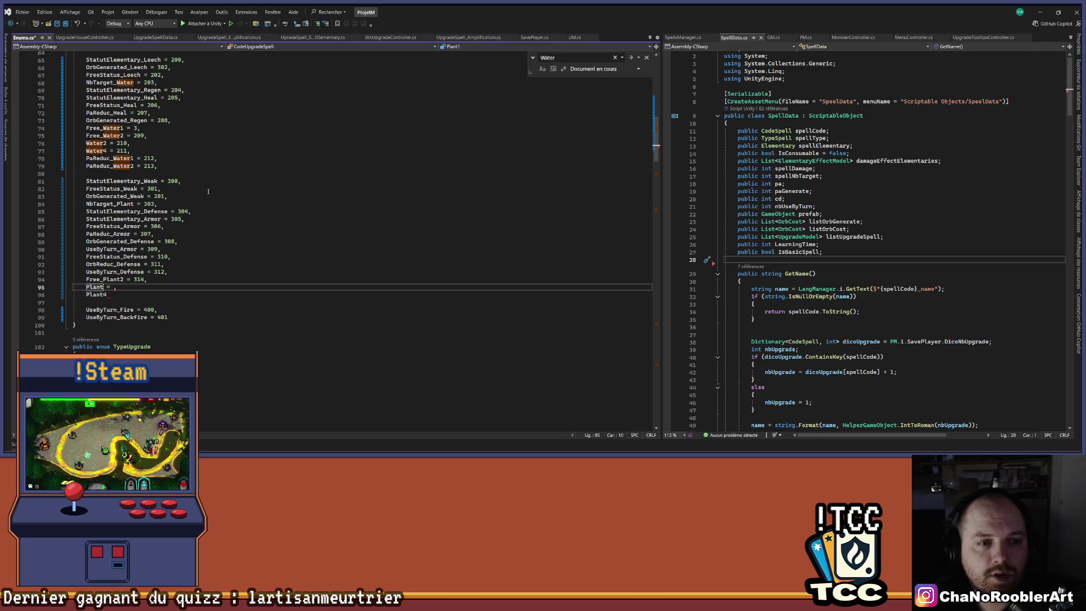
key(End)
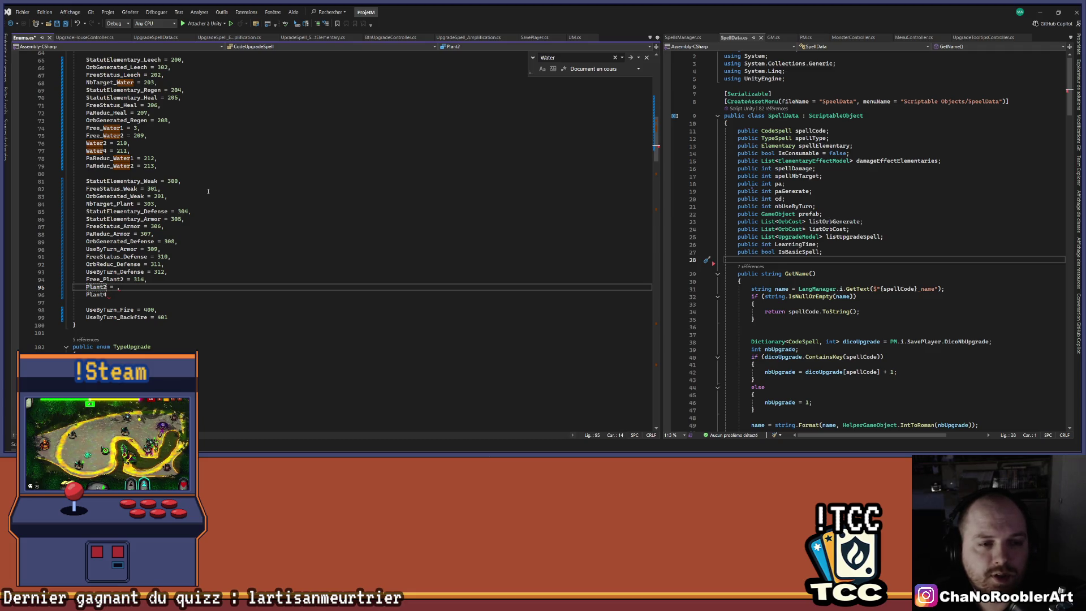
text(315)
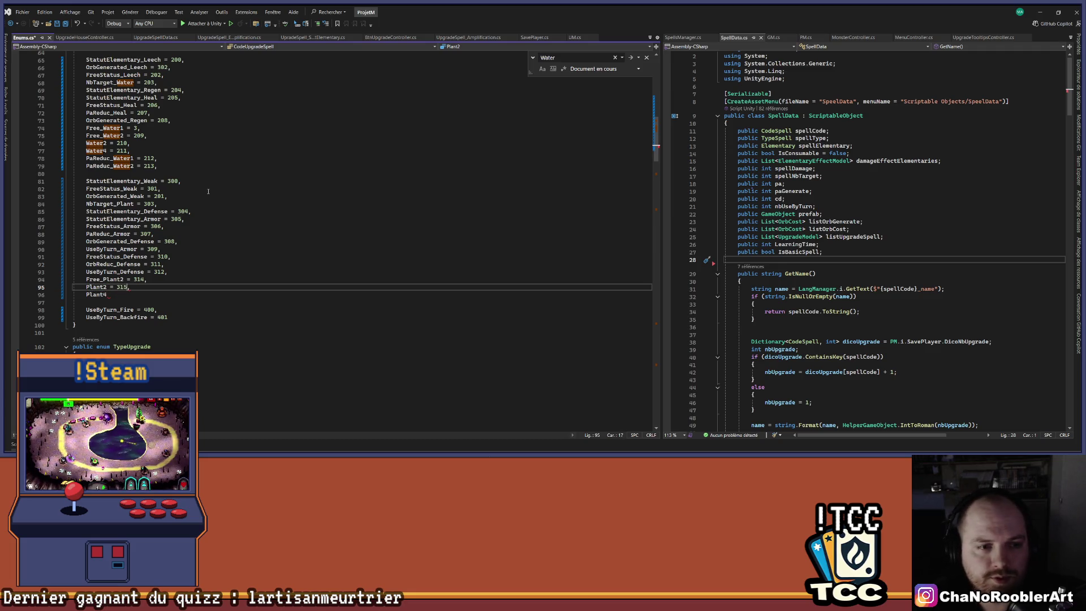
key(Down)
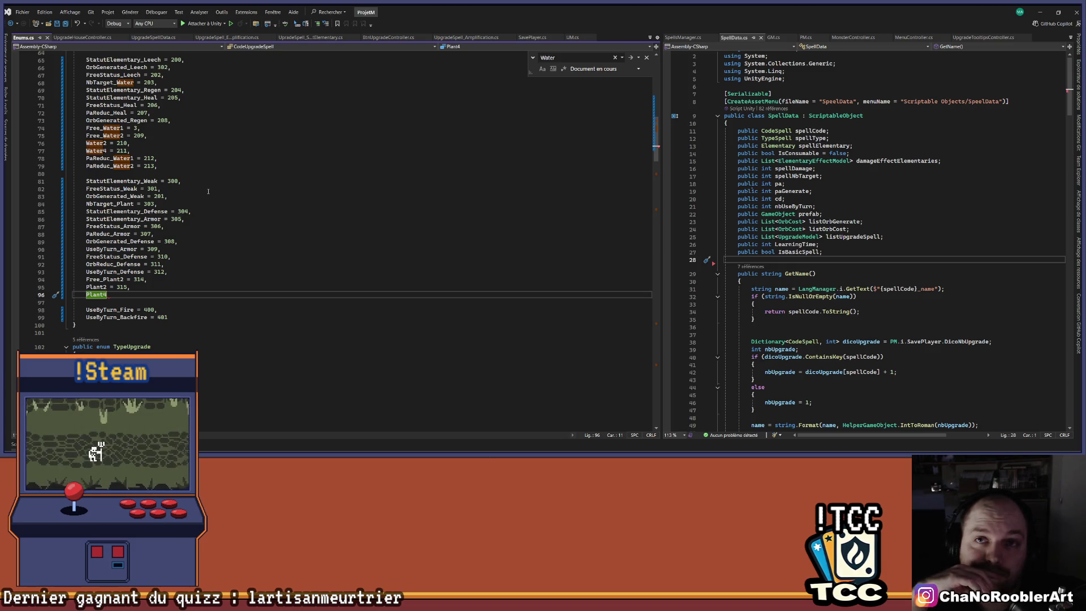
Step: Duplicate the Free_Plant2 enum line and edit the copy into Free_Plant1 = 313
key(Up)
key(Up)
key(End)
key(ctrl+d)
key(Up)
key(Left)
key(Left)
key(Left)
key(Left)
key(Left)
key(BackSpace)
text(1)
key(Right)
key(Right)
key(Right)
key(Delete)
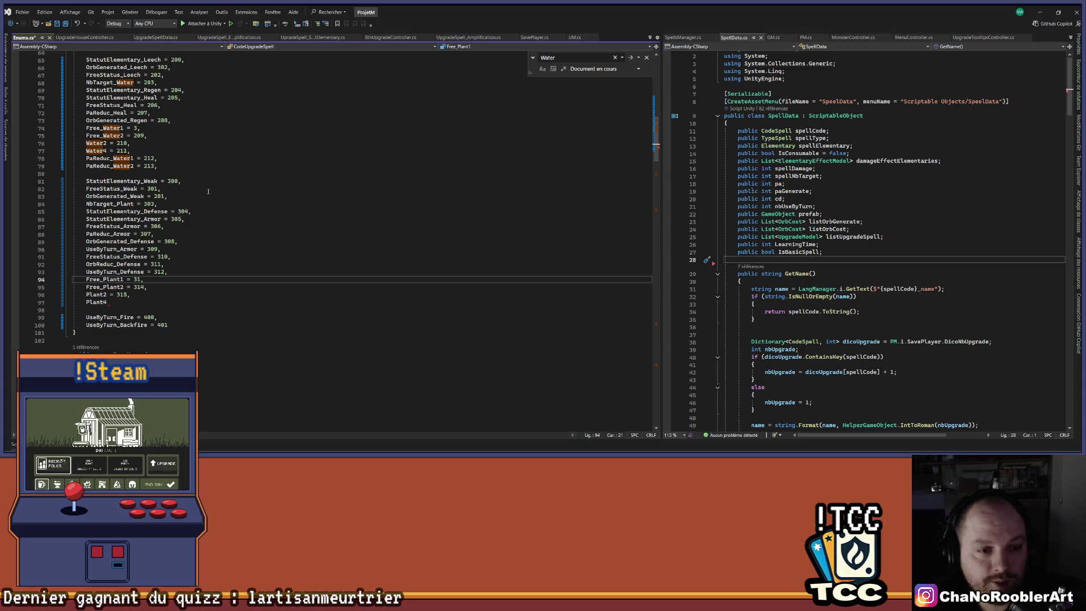
text(3)
Step: Make the next entry Free_Plant3 = 314 and change Plant4 to 'Plant5 = 316,'
key(Down)
key(Down)
key(Down)
text(=)
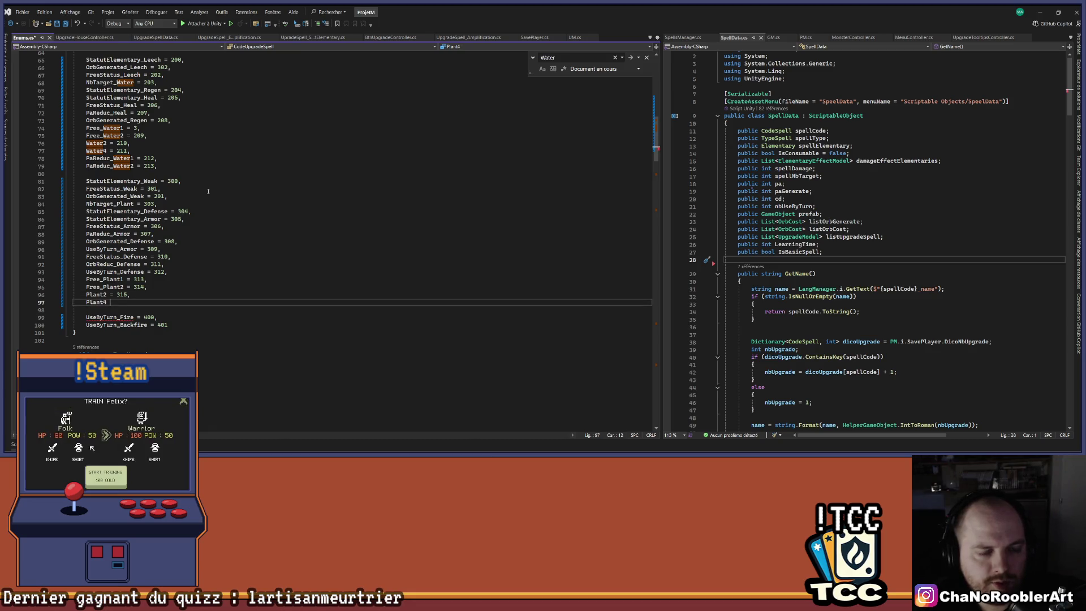
key(BackSpace)
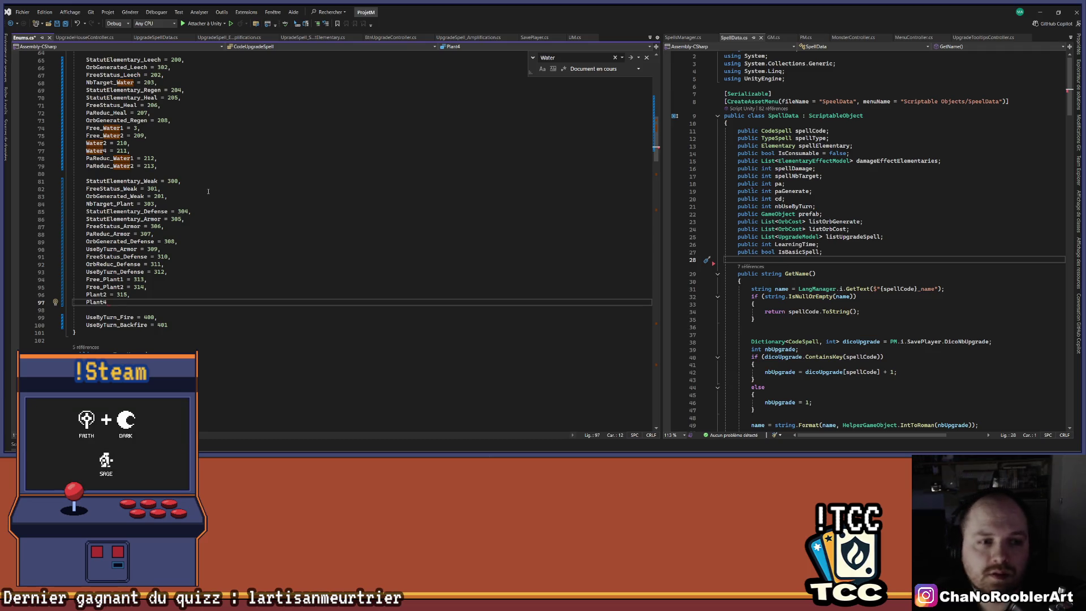
key(Up)
key(Up)
key(BackSpace)
text(3)
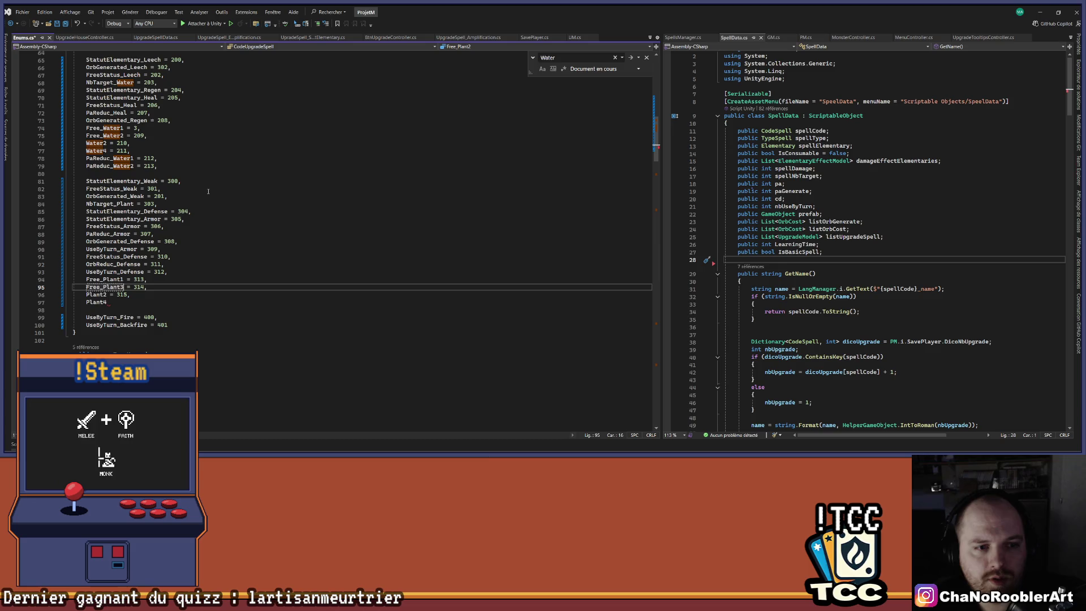
key(Down)
key(Down)
key(BackSpace)
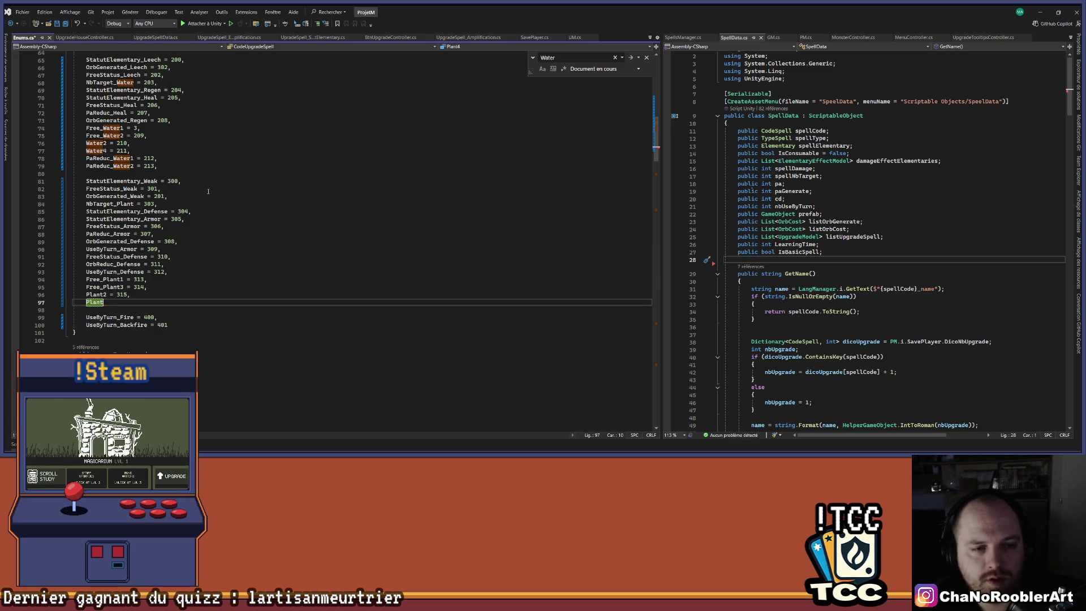
text(5 = 31)
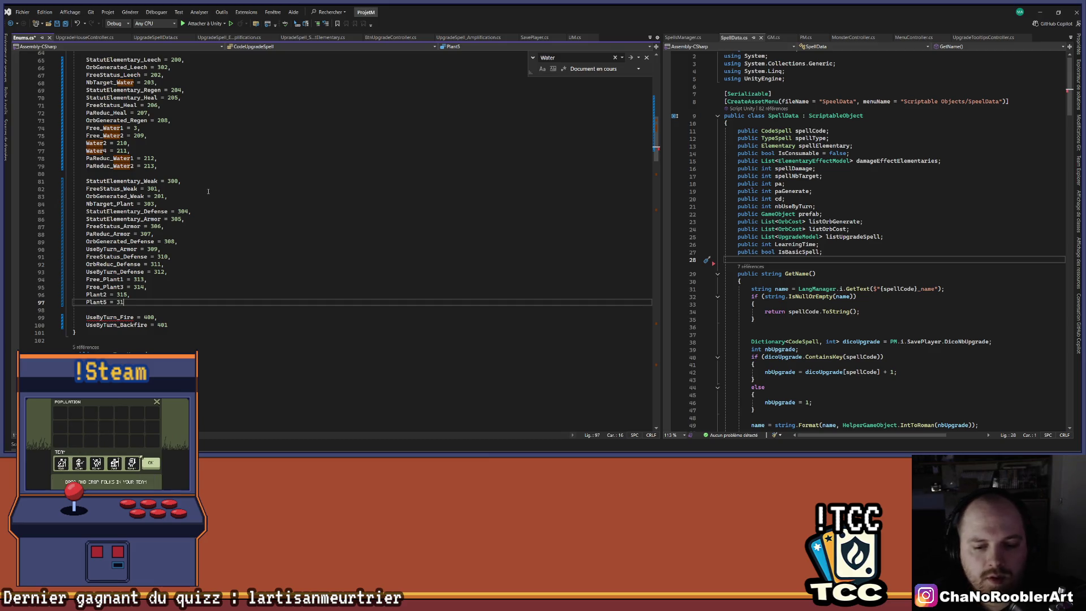
text(6,)
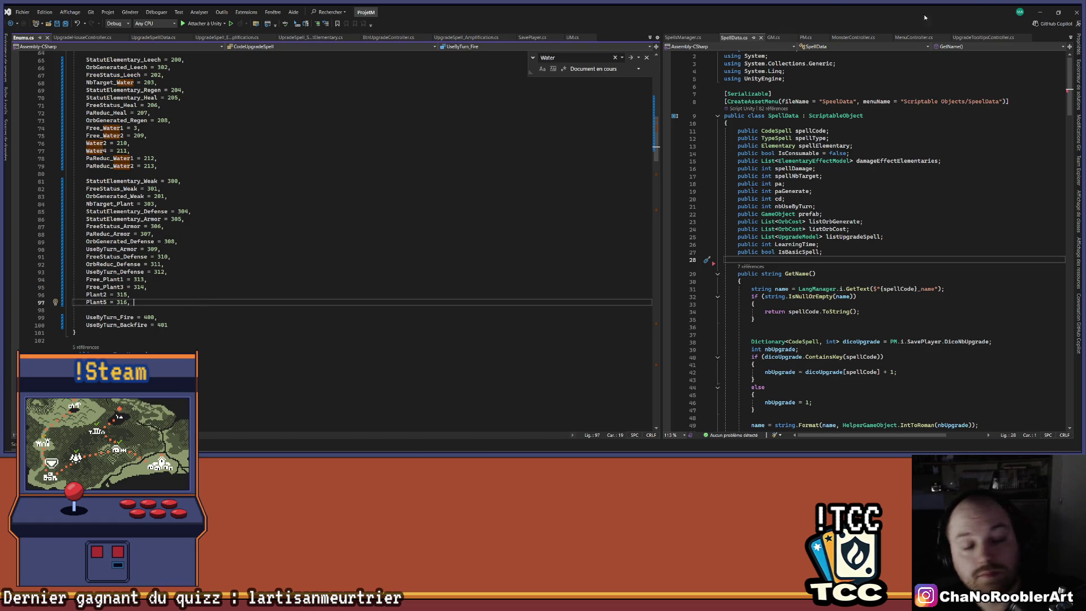
click(1040, 12)
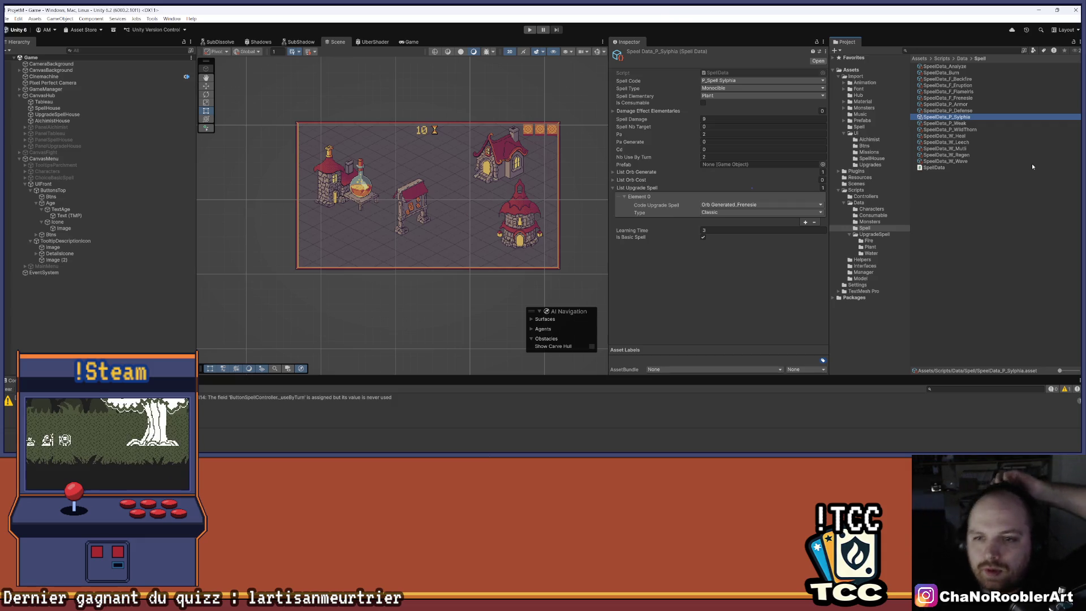
Step: Check SpeelData_P_Sylphia's List Orb Cost and List Orb Generate, then show Scripts/Data/UpgradeSpell/Plant
click(613, 180)
click(612, 180)
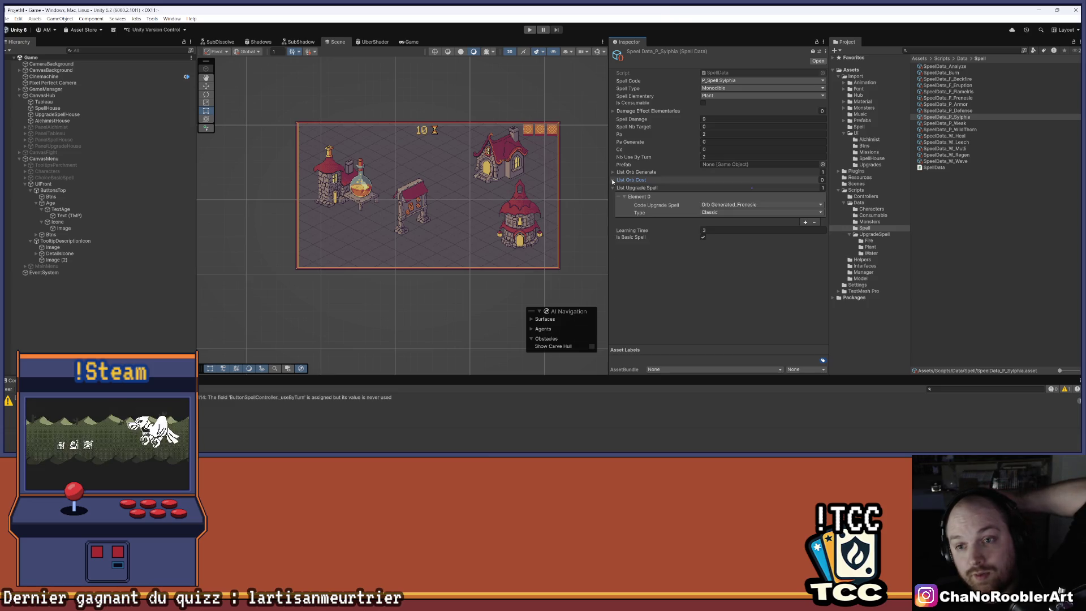
click(614, 173)
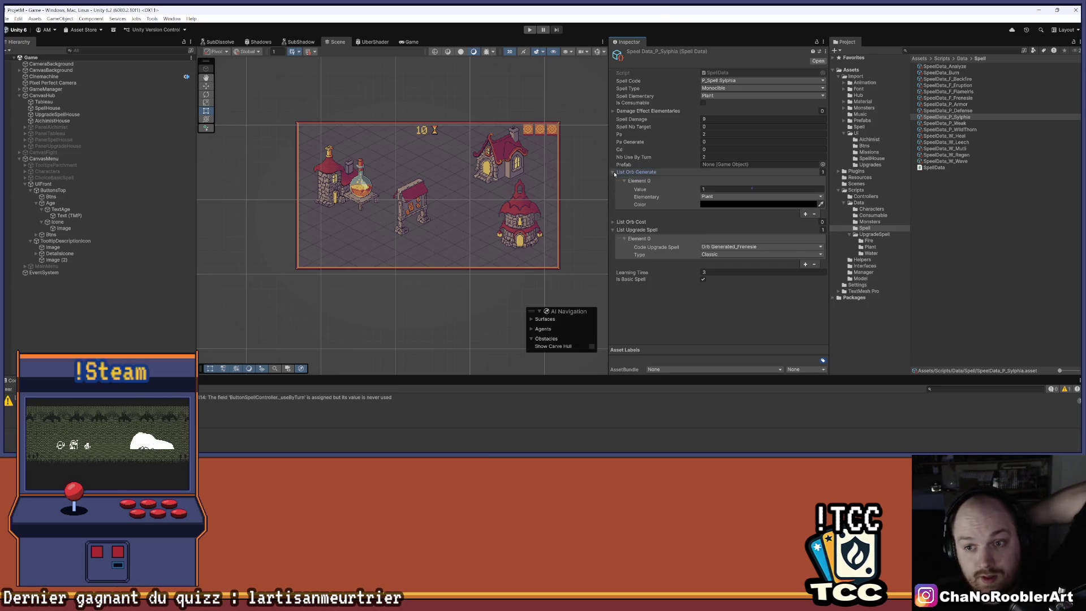
click(614, 173)
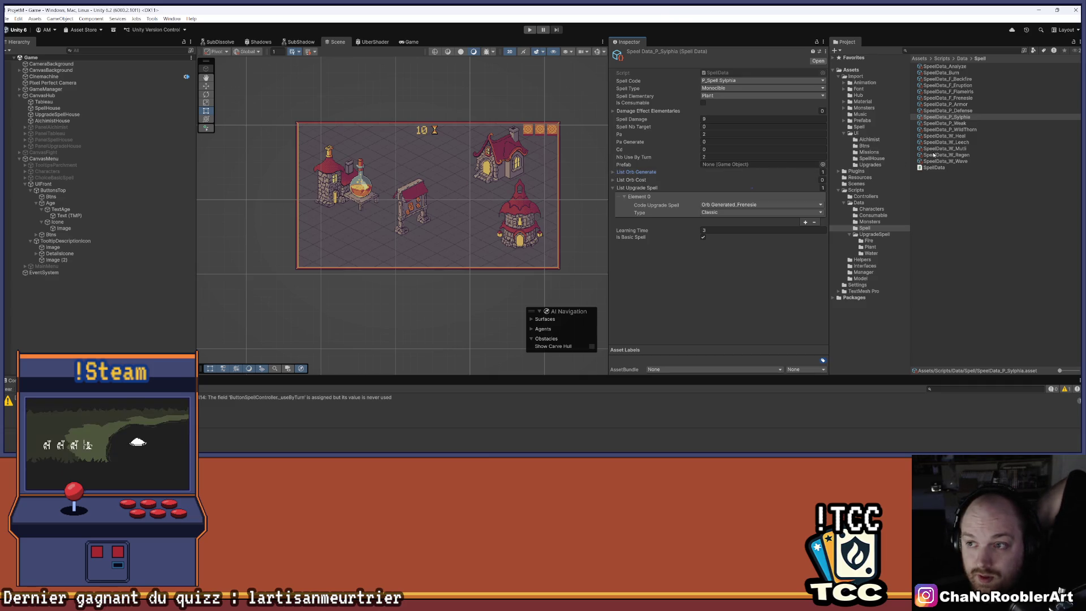
click(961, 118)
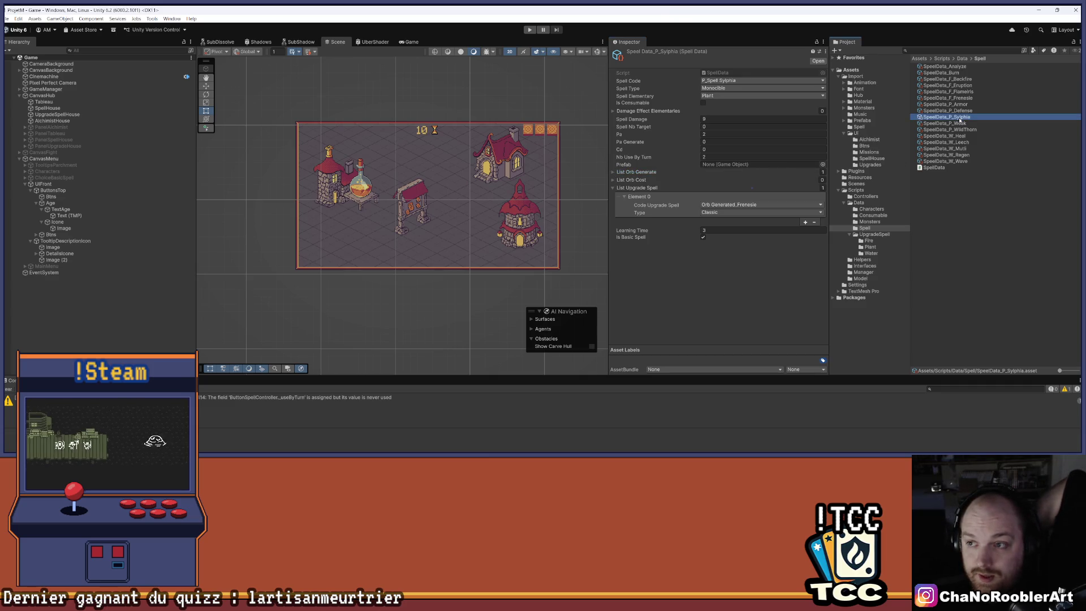
click(870, 246)
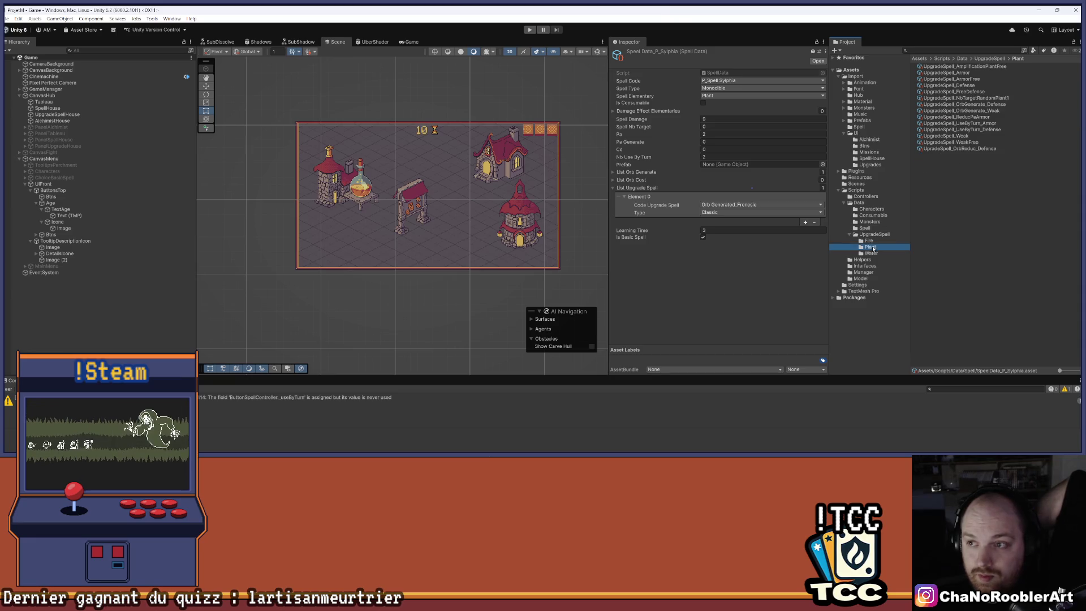
Step: Create an UpgradeSpell_Amplification asset via Create > Scriptable Objects and start renaming it
right_click(983, 206)
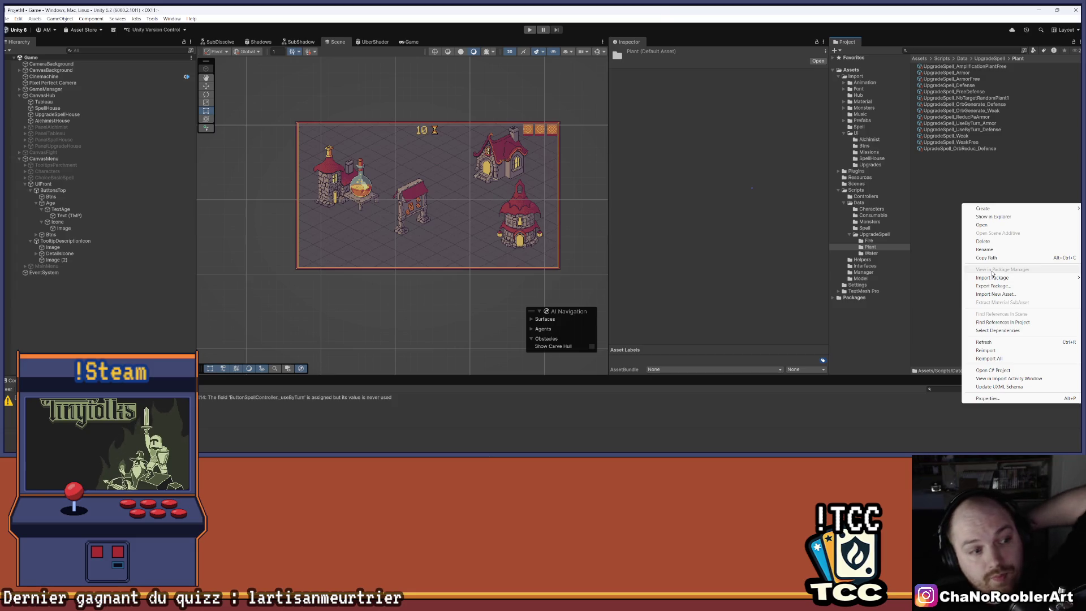
mouse_move(992, 208)
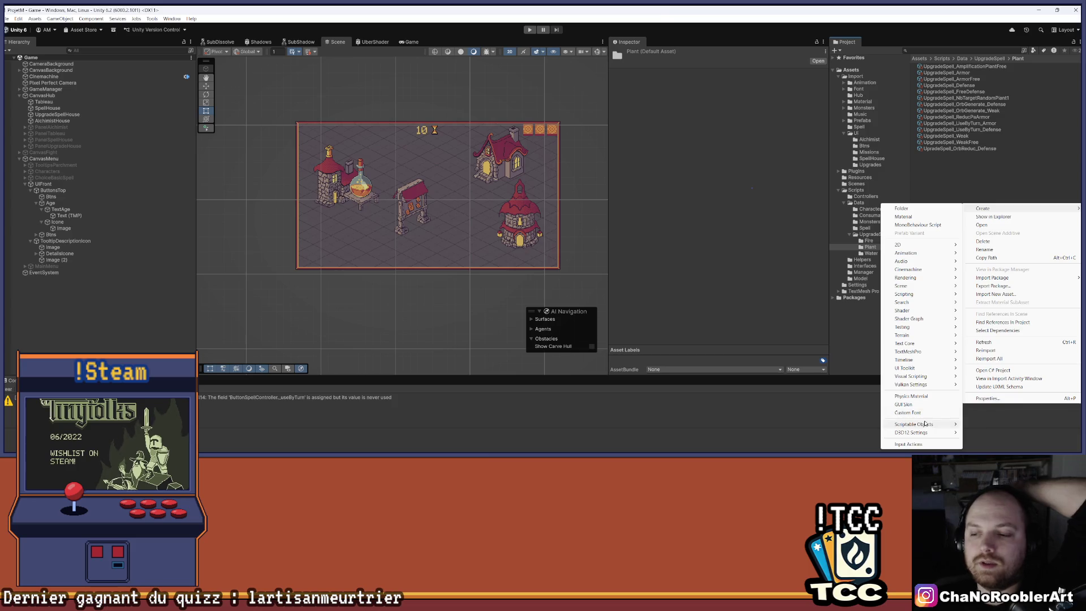
mouse_move(926, 423)
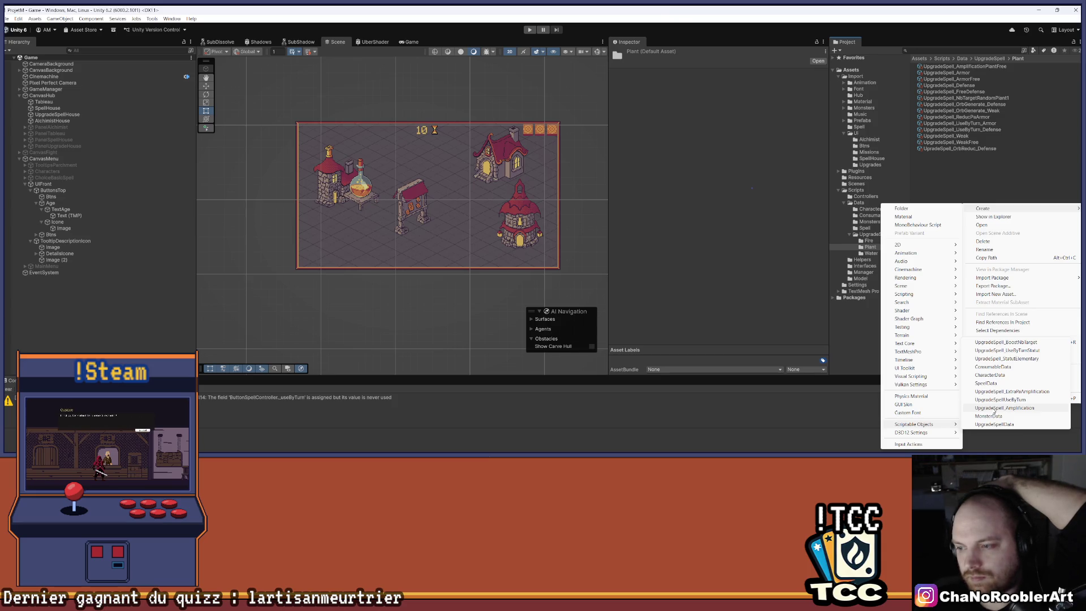
click(994, 409)
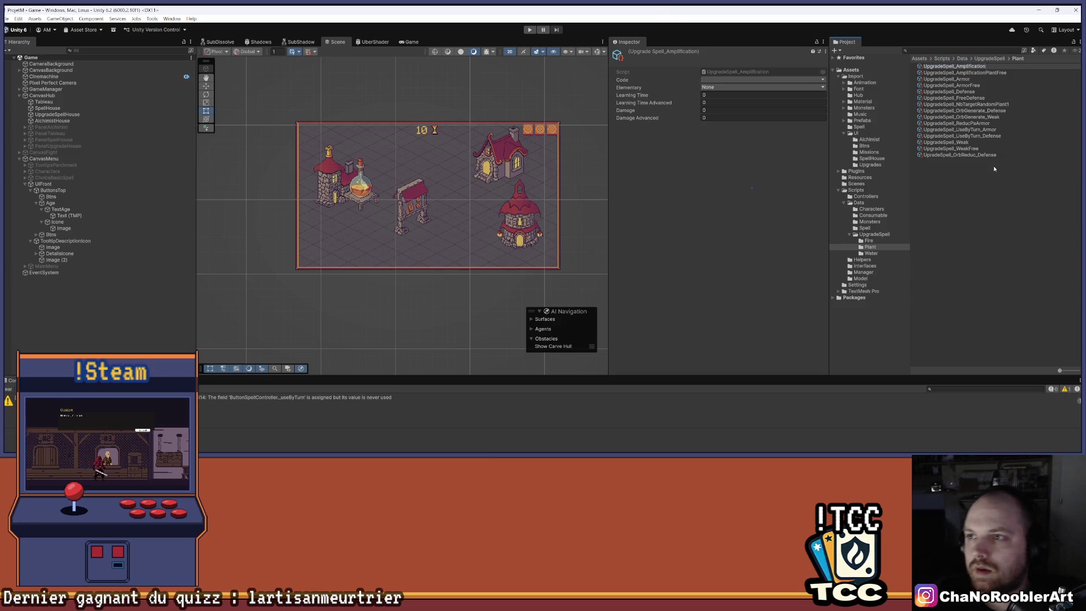
key(BackSpace)
key(BackSpace)
key(BackSpace)
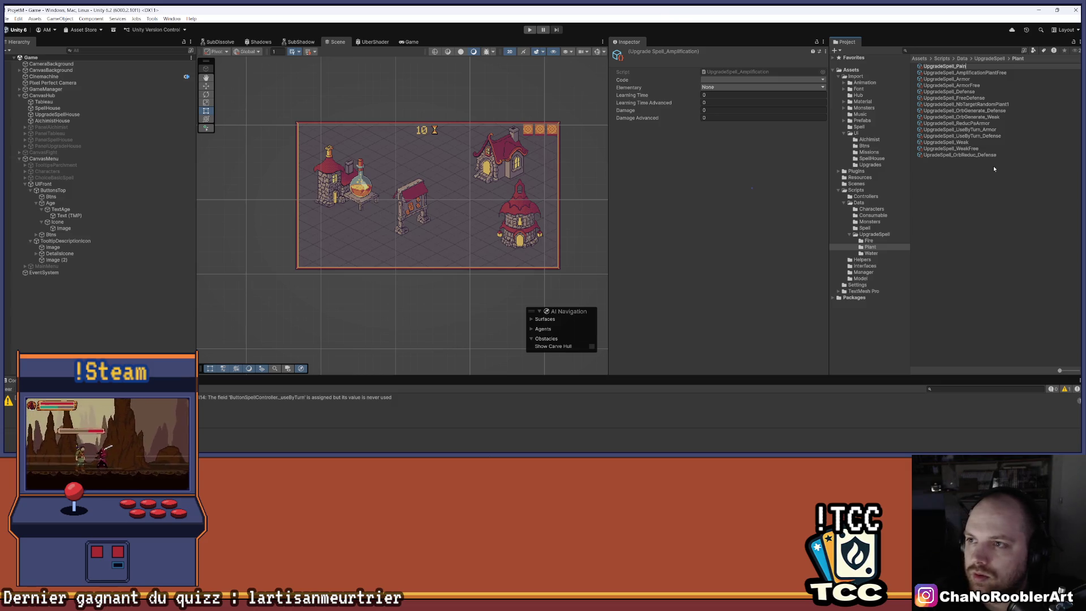
Step: Name the new asset UpgradeSpell_FreePlant with code Free_Plant 1 and element Plant
key(BackSpace)
text(Free)
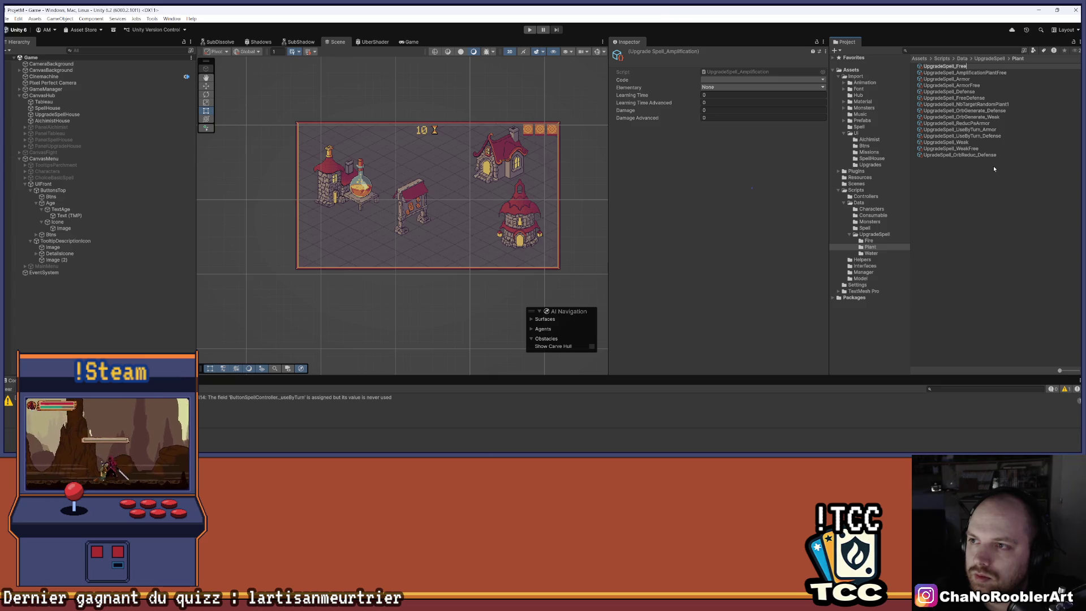
text(Plant)
key(Return)
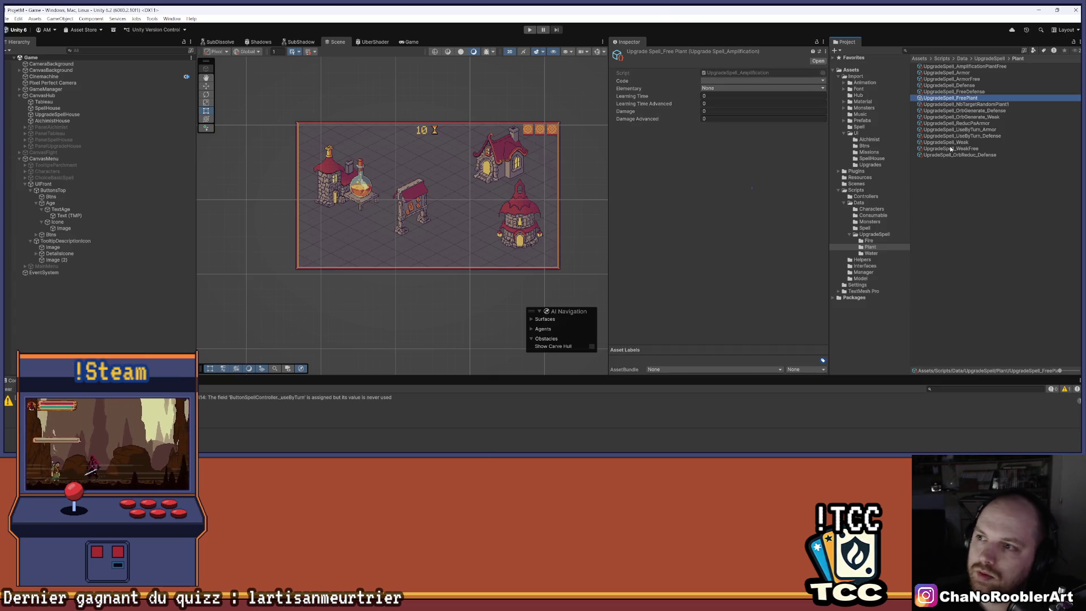
click(763, 81)
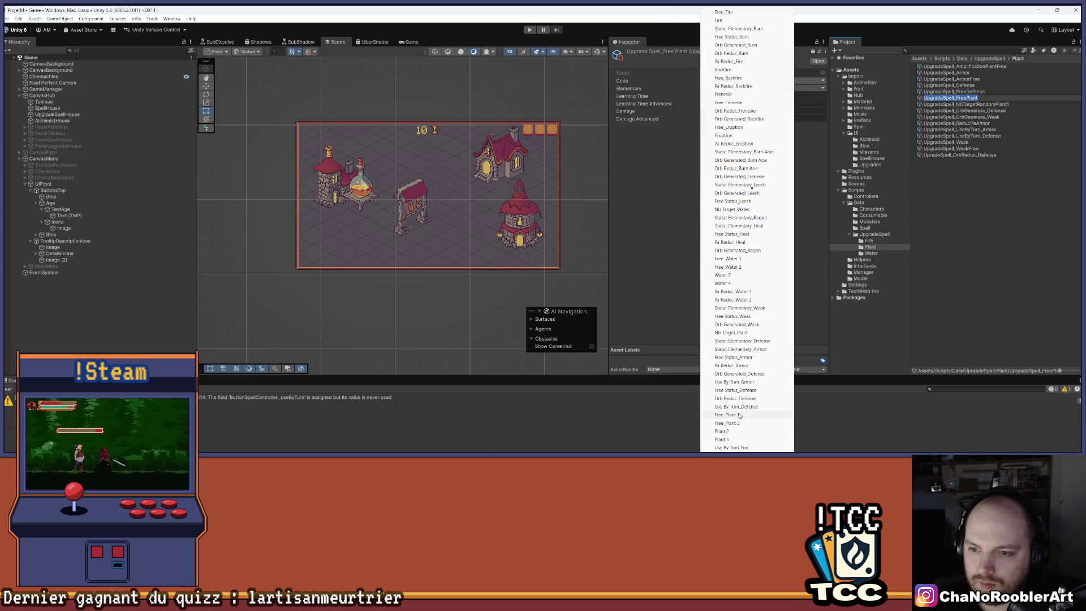
click(741, 416)
click(719, 89)
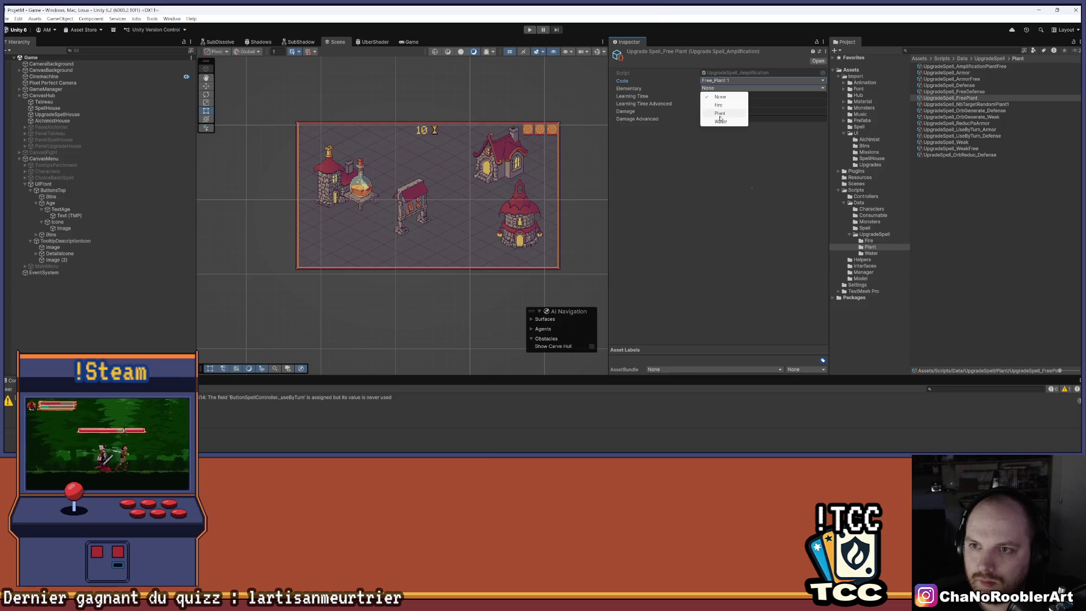
click(720, 113)
Step: Set Learning Time 2, Learning Time Advanced 3, Damage 1 and Damage Advanced 2
click(714, 97)
text(2)
key(Tab)
text(3)
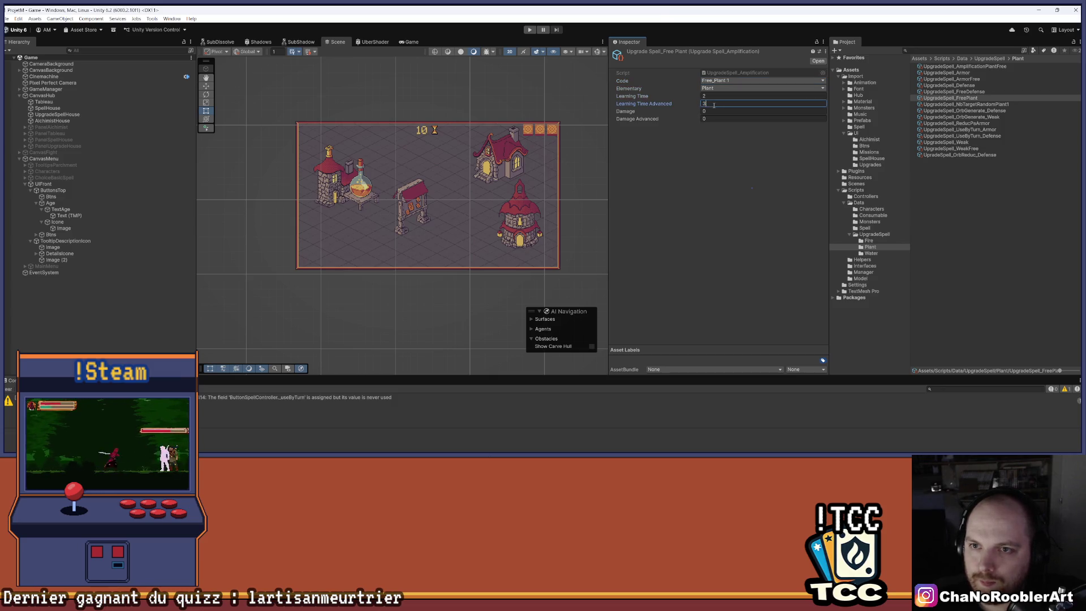
key(Tab)
text(1)
key(Tab)
text(2)
click(713, 156)
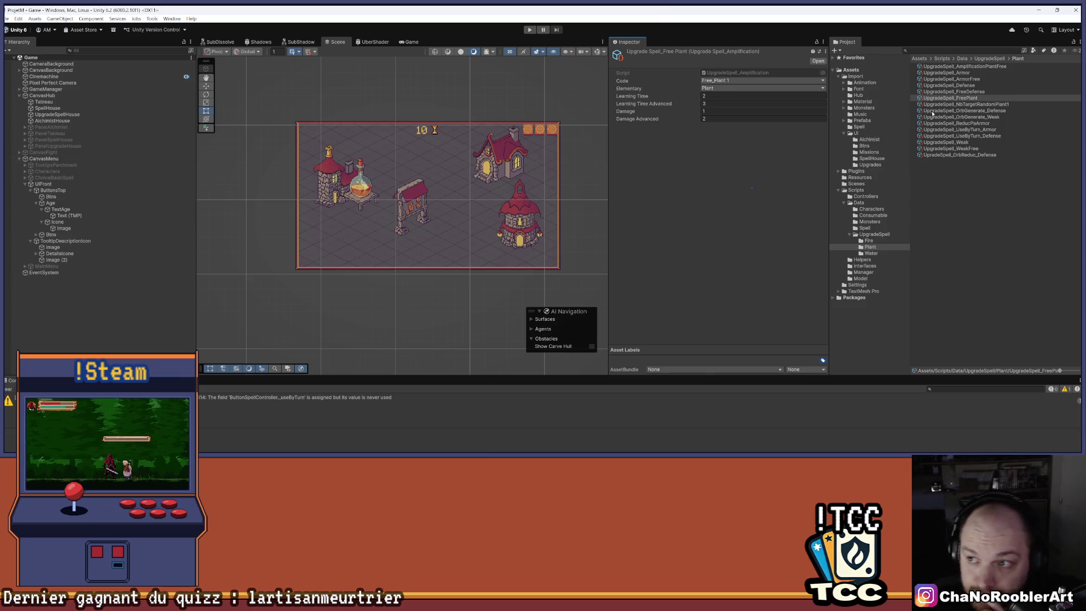
Step: Duplicate the UpgradeSpell_FreePlant asset with Ctrl+D
click(963, 99)
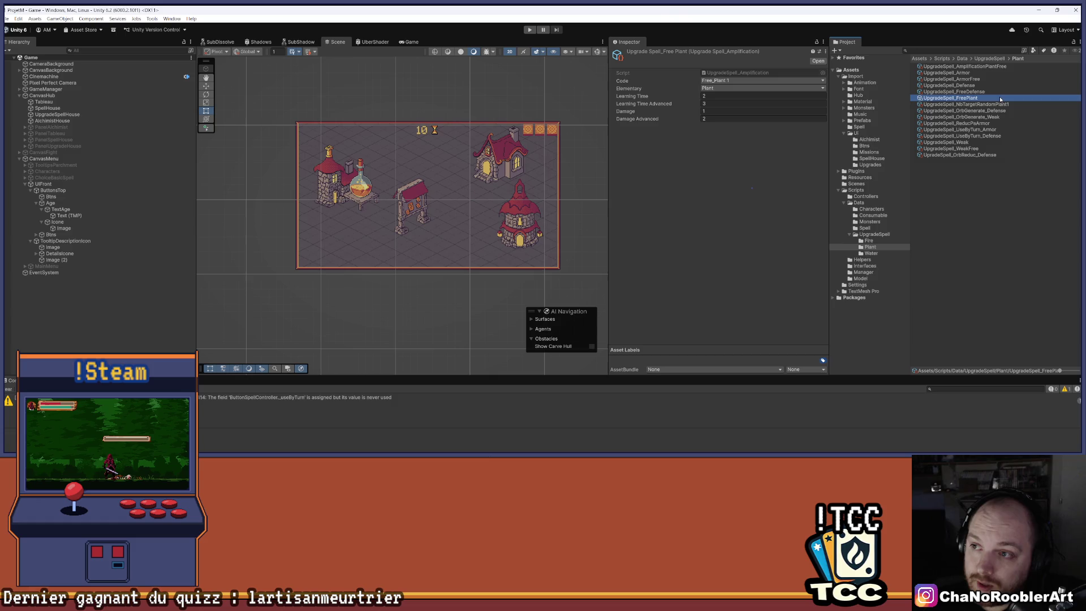
key(ctrl+d)
right_click(975, 105)
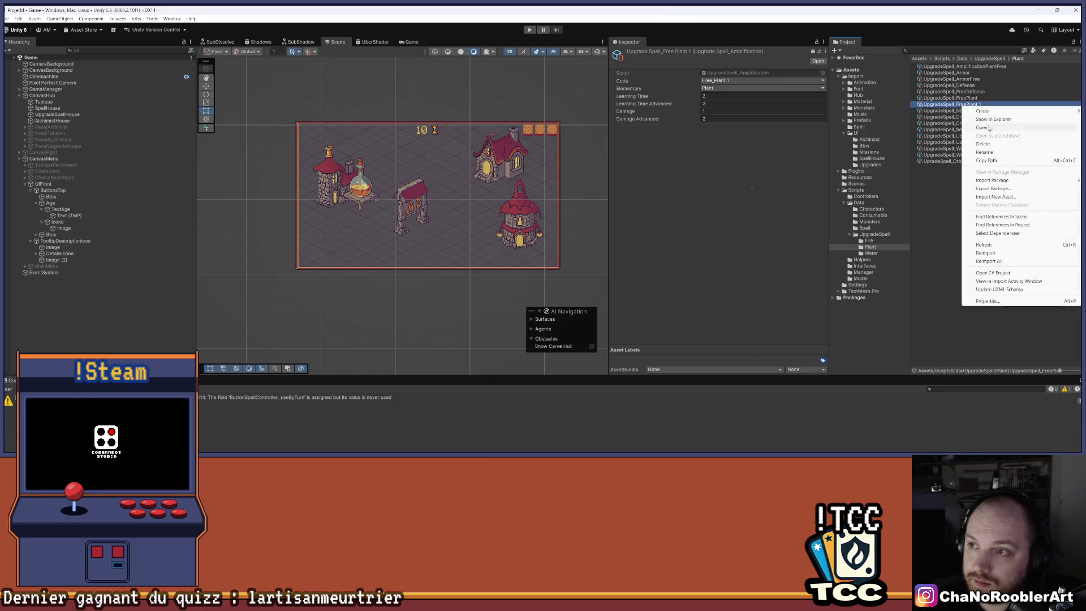
Step: Rename the copy to UpgradeSpell_FreePlant3 and set its code to Free_Plant 3
click(971, 145)
key(End)
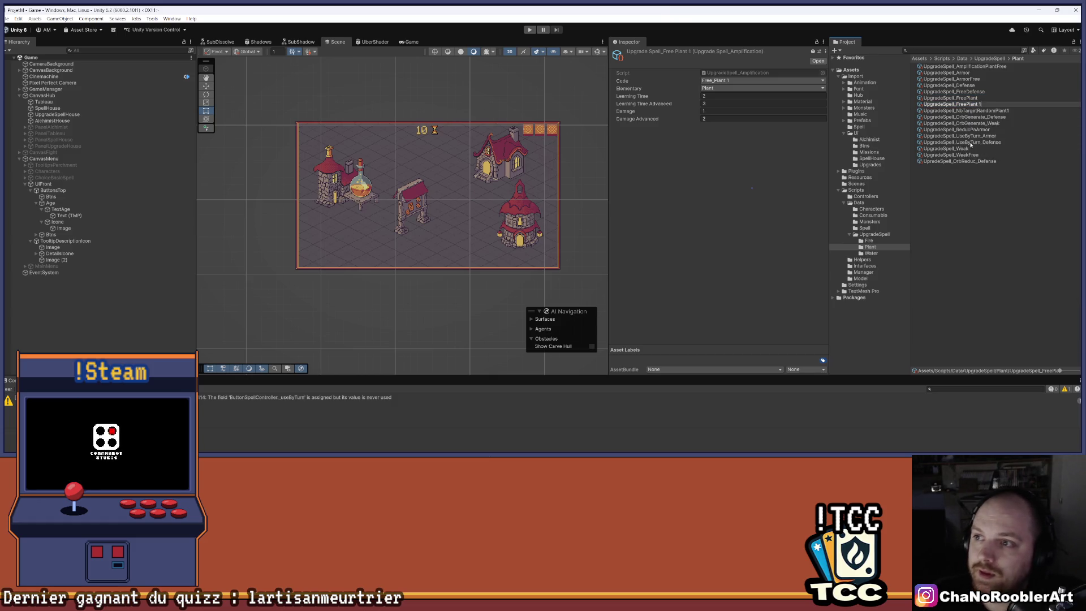
text(2)
key(Return)
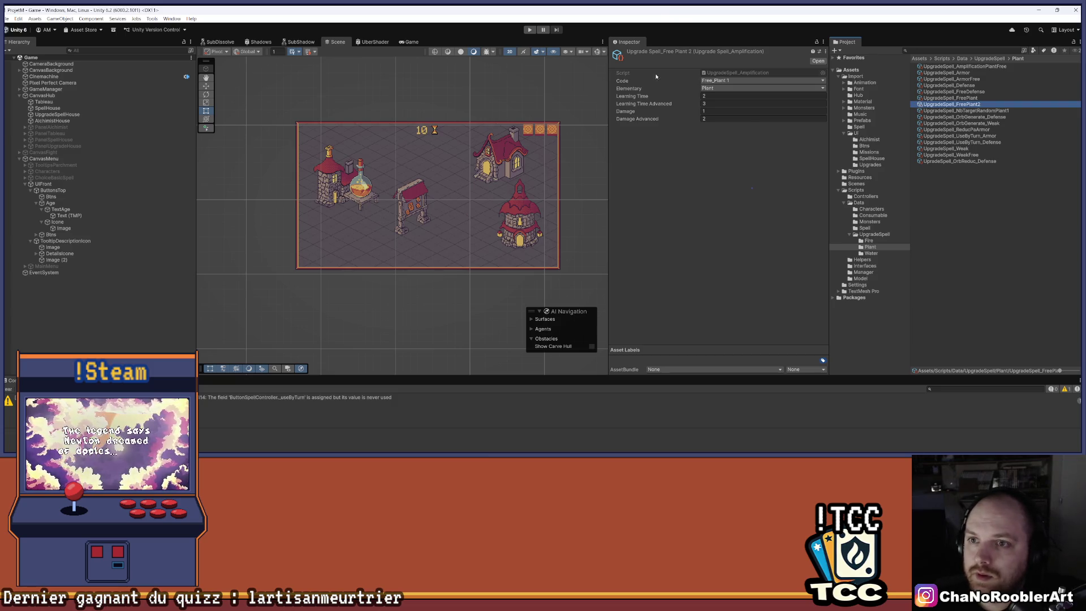
click(709, 80)
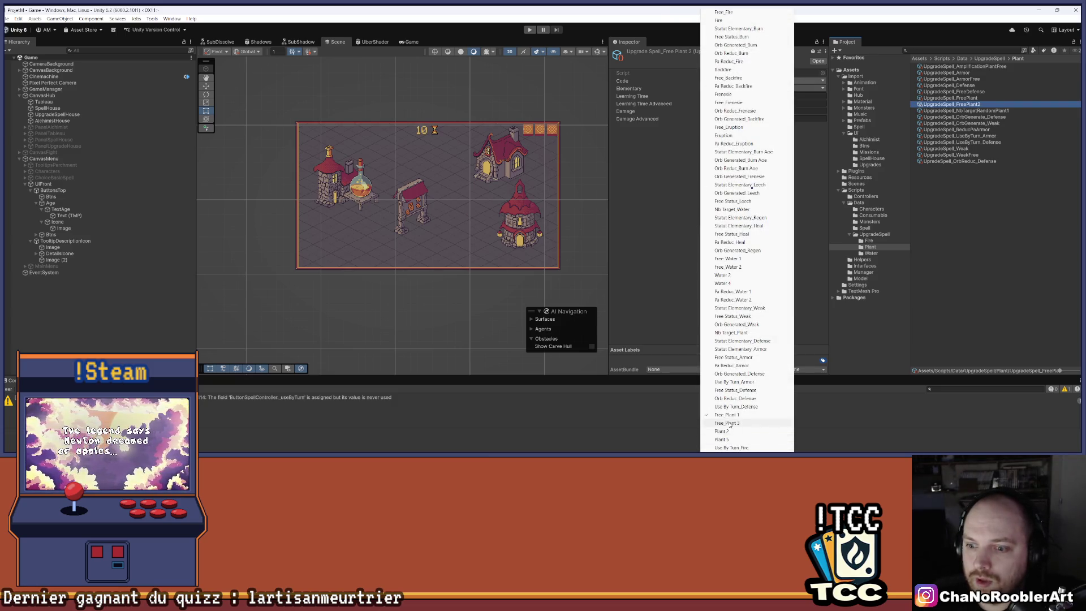
click(747, 423)
right_click(982, 104)
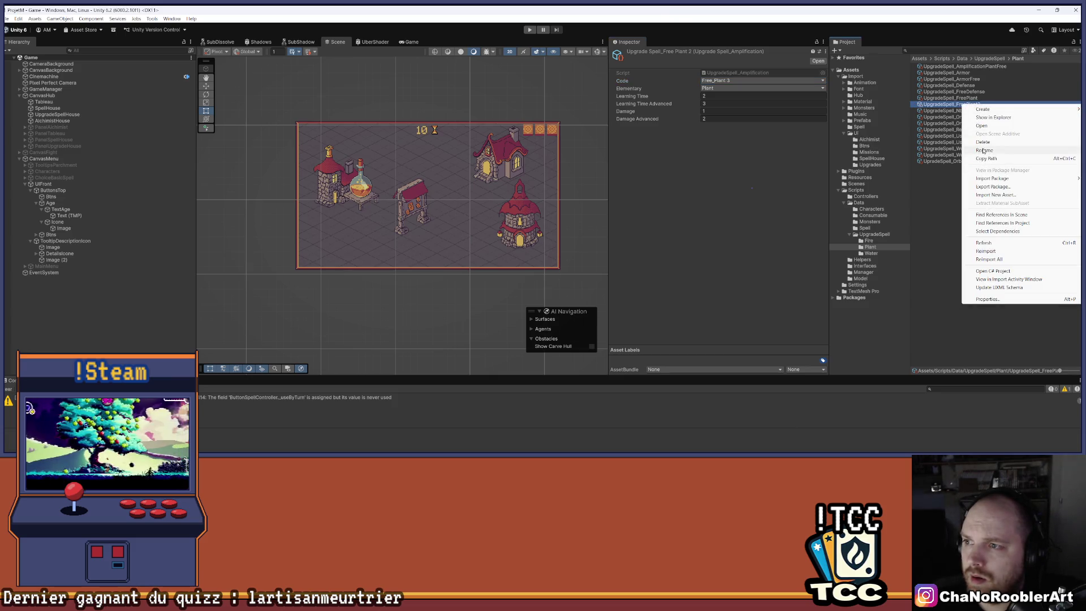
key(Escape)
key(End)
key(Return)
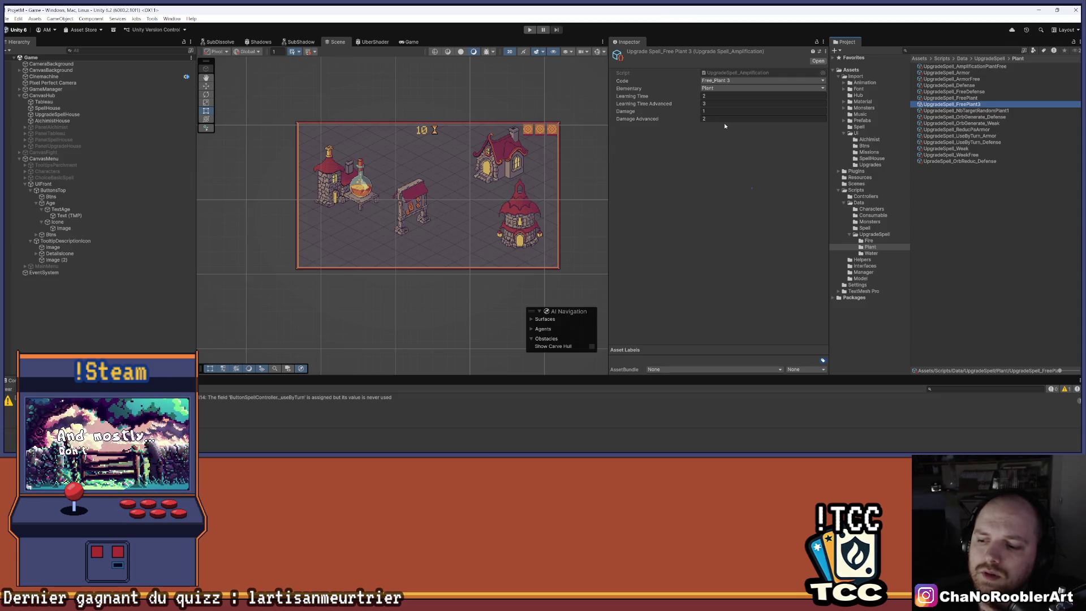
Step: Set the copy's Damage to 3 and Damage Advanced to 4
click(719, 110)
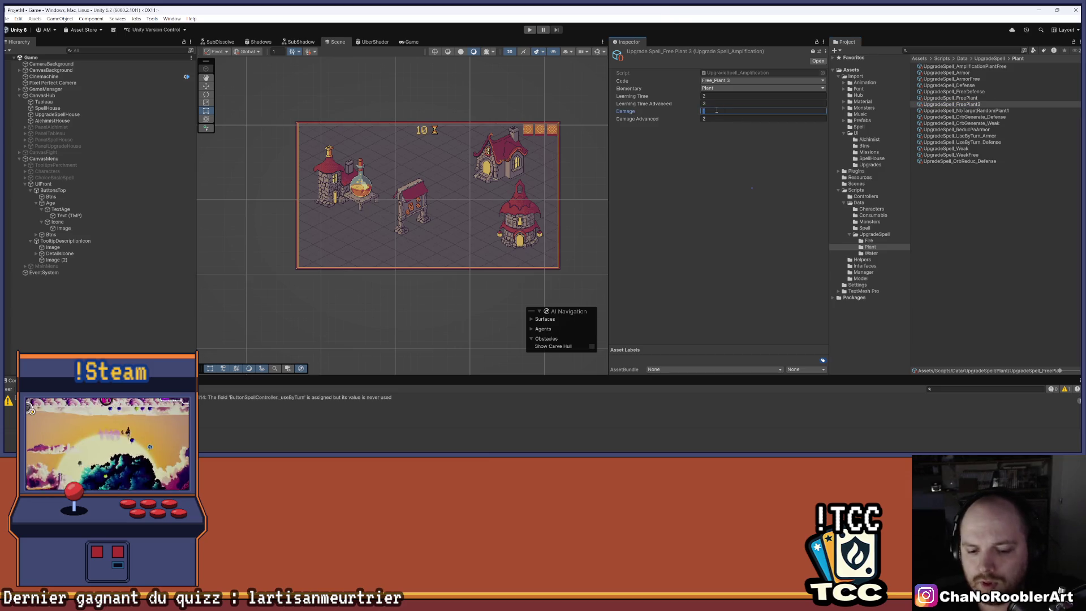
text(5)
click(710, 118)
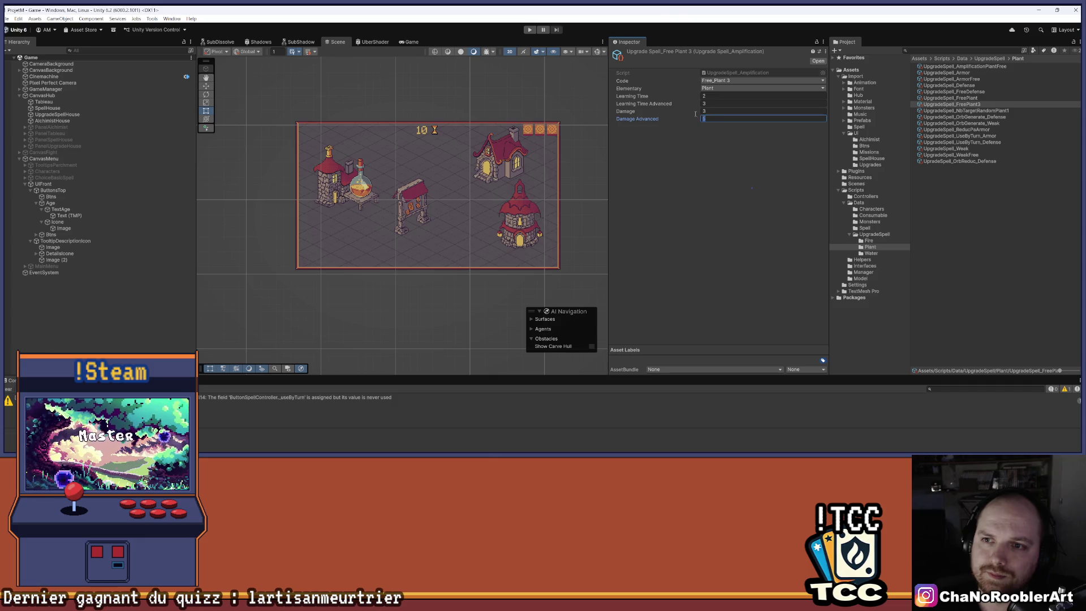
text(4)
click(686, 140)
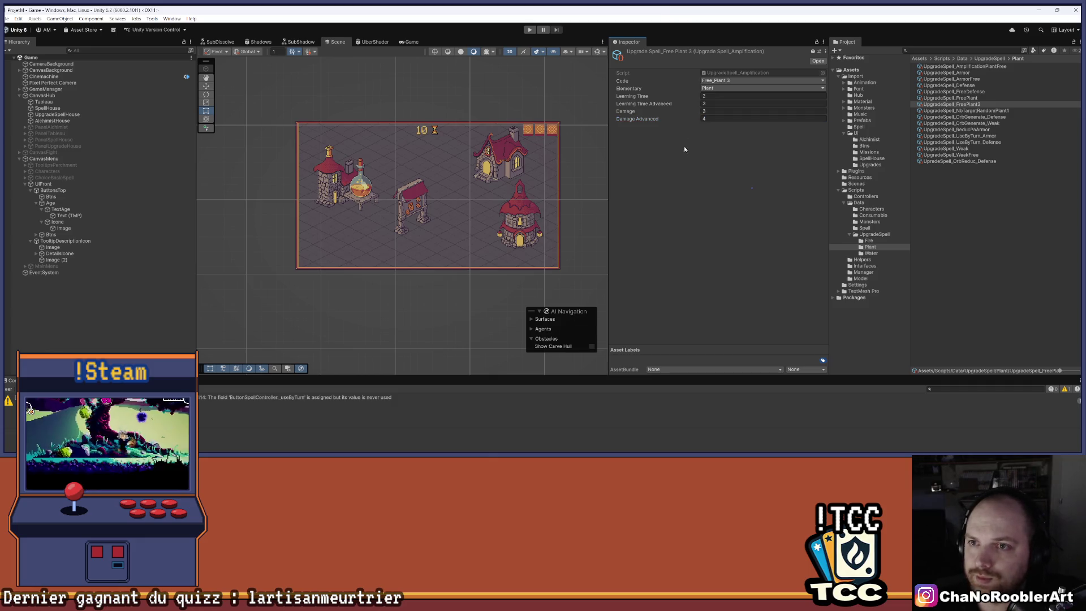
click(944, 99)
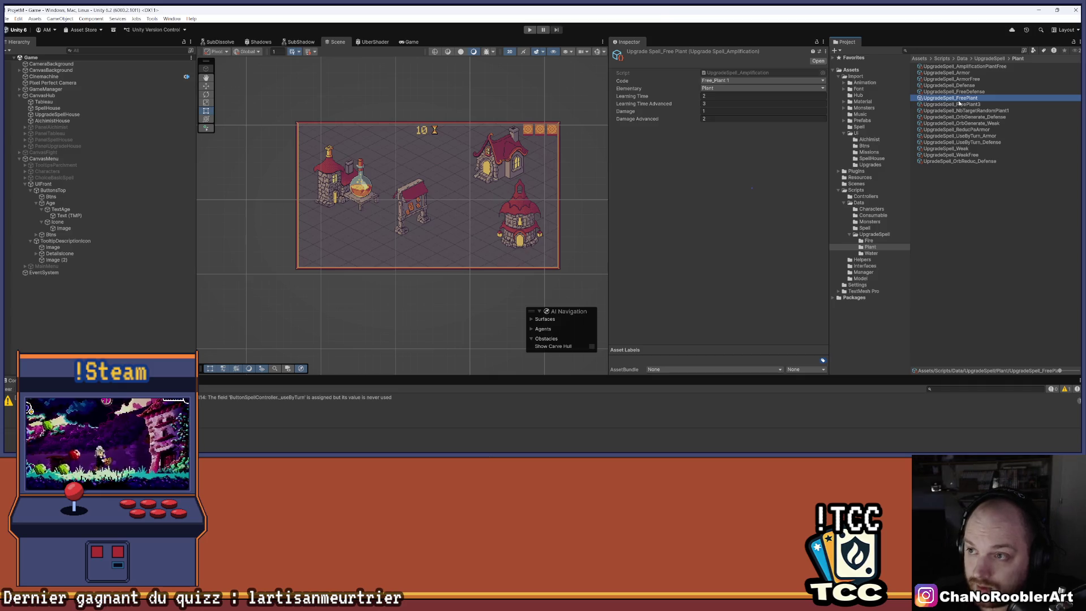
Step: Create an upgrade spell data asset UpgradeSpell_Plant2 with code Plant 2 and Plant element
right_click(965, 202)
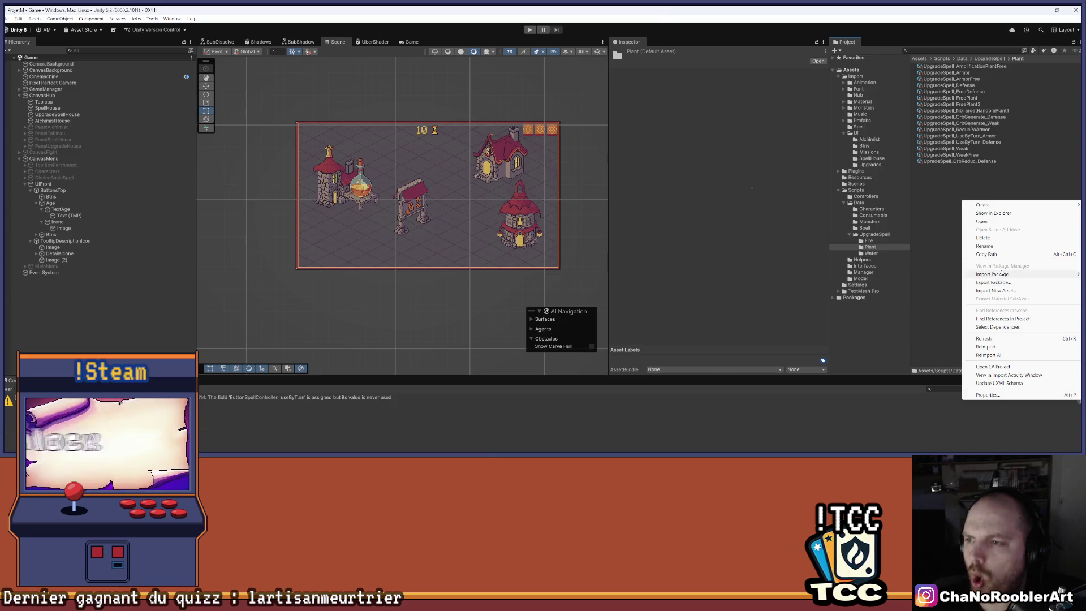
mouse_move(991, 205)
mouse_move(934, 420)
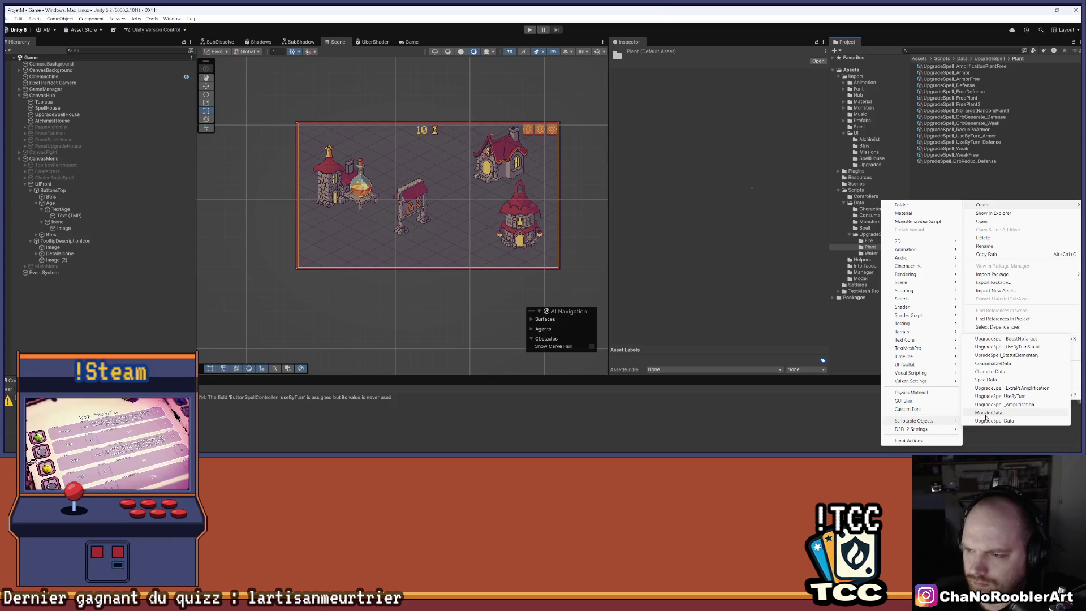
click(1012, 388)
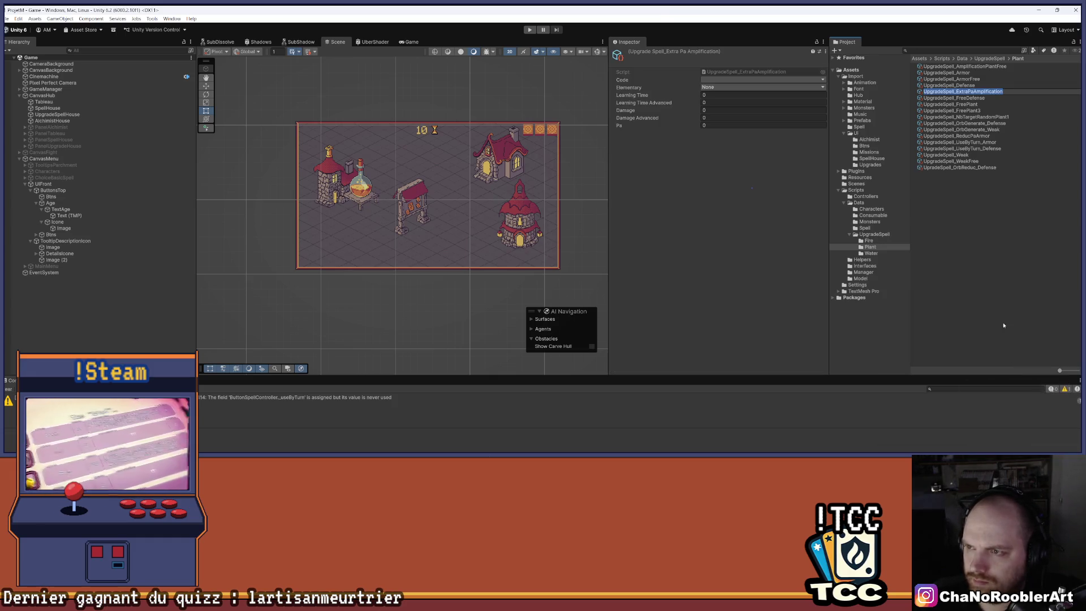
key(End)
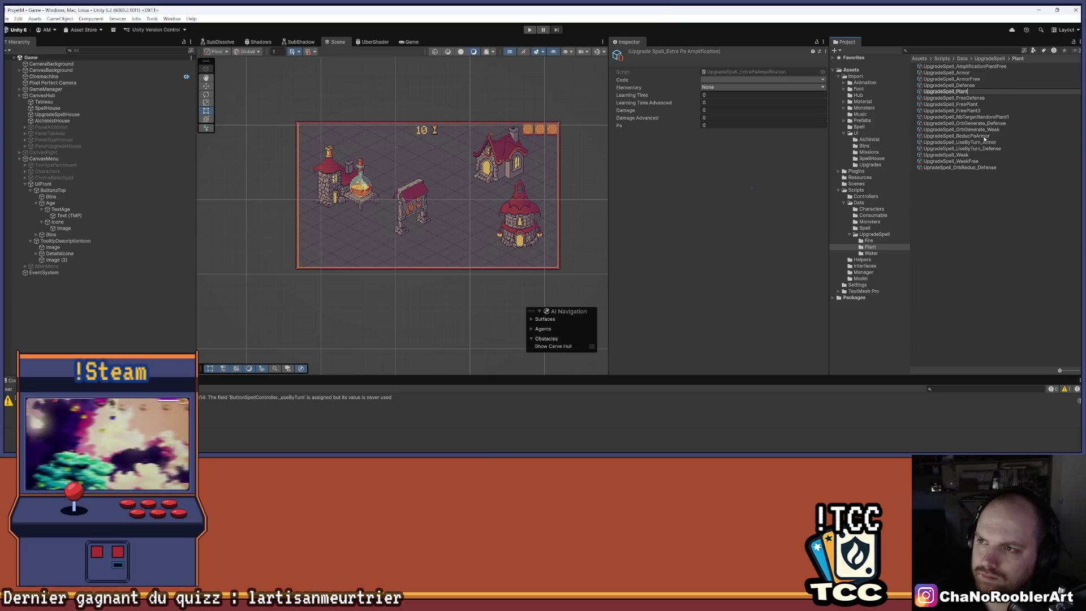
key(Return)
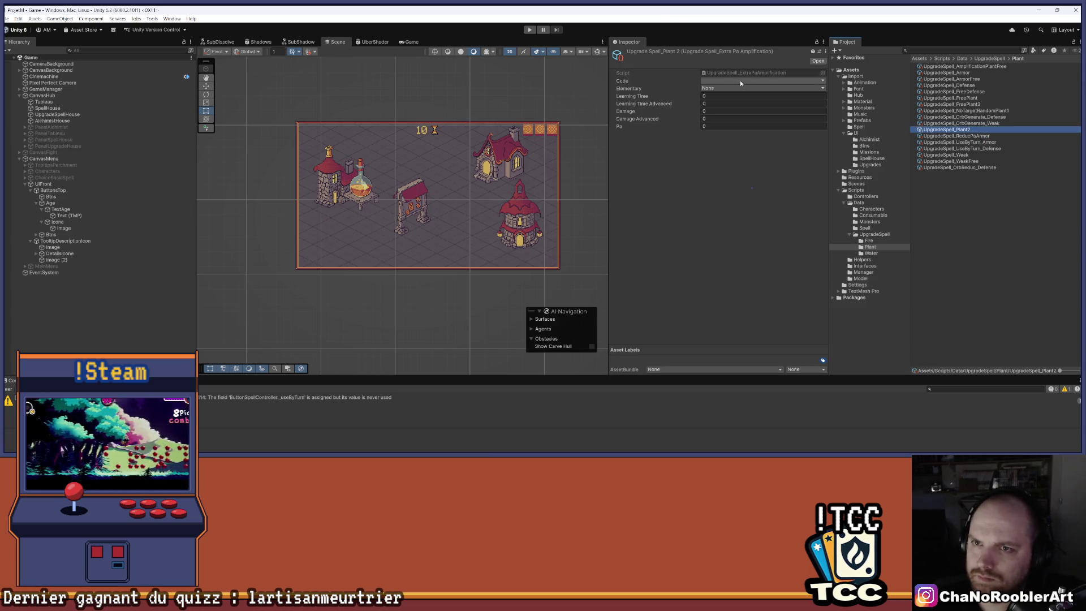
click(742, 81)
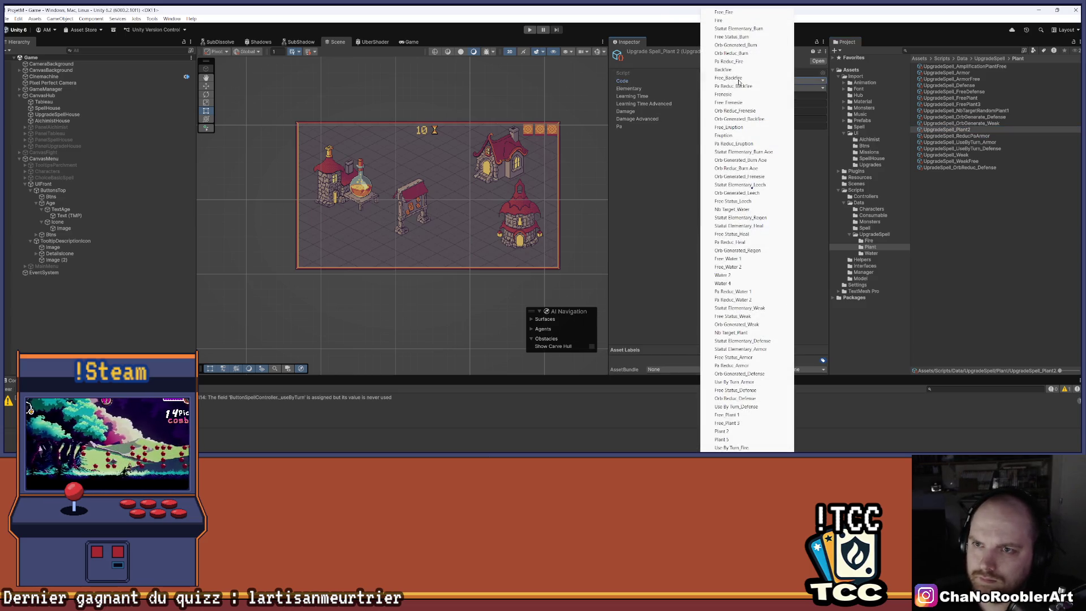
click(741, 432)
click(714, 88)
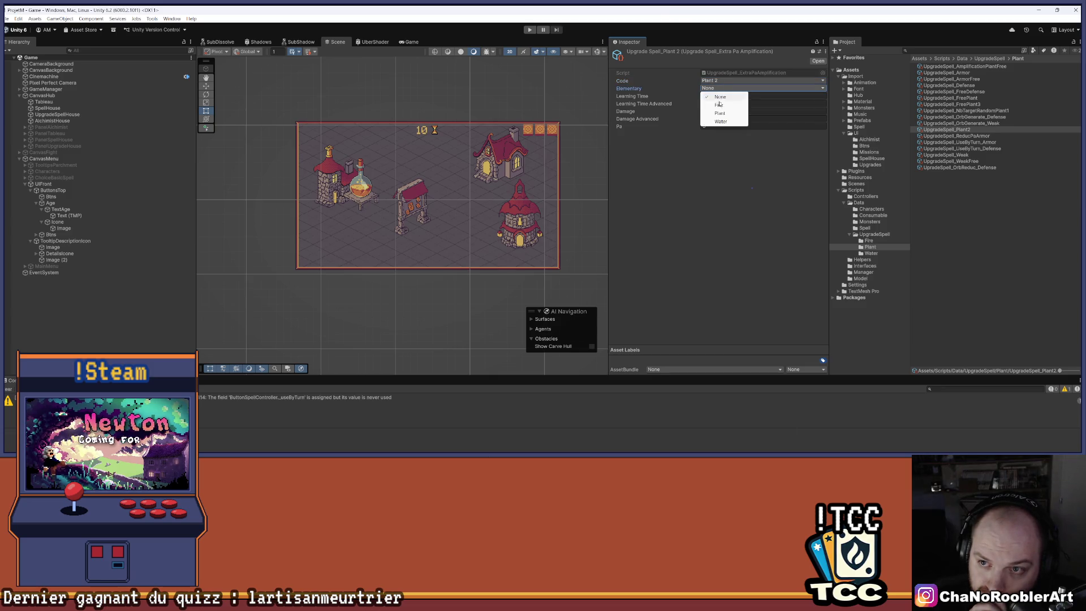
click(722, 114)
Step: Set learning times 2/3, Damage 2, Damage Advanced 3 and Pa 1
click(710, 96)
text(2)
click(718, 111)
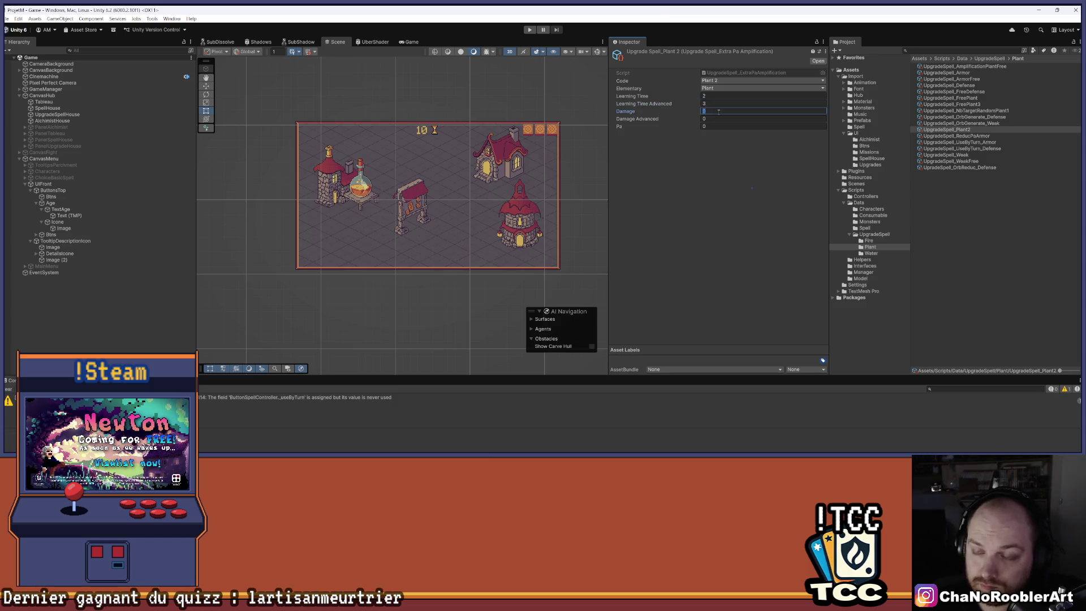
text(2)
click(717, 119)
text(3)
click(715, 127)
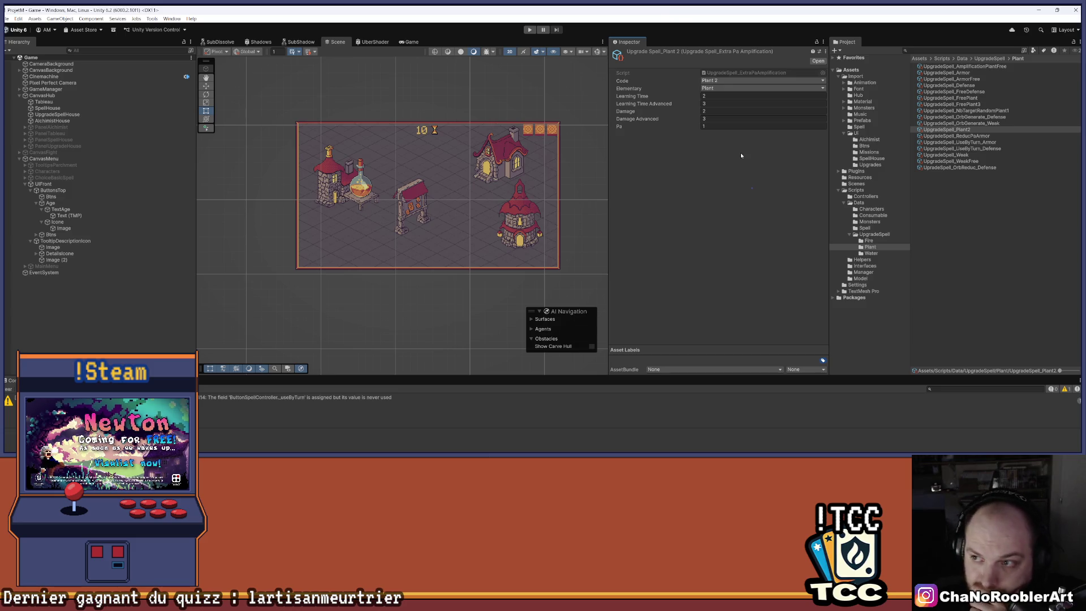
click(956, 130)
key(Return)
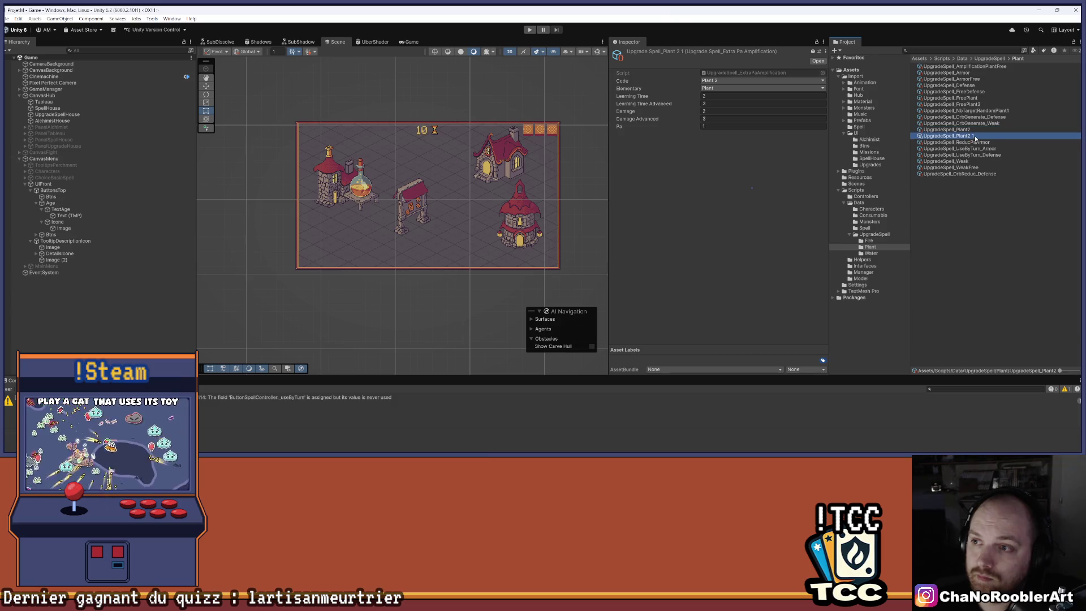
Step: Duplicate UpgradeSpell_Plant2 and name the copy UpgradeSpell_Plant5
right_click(962, 132)
click(992, 159)
key(End)
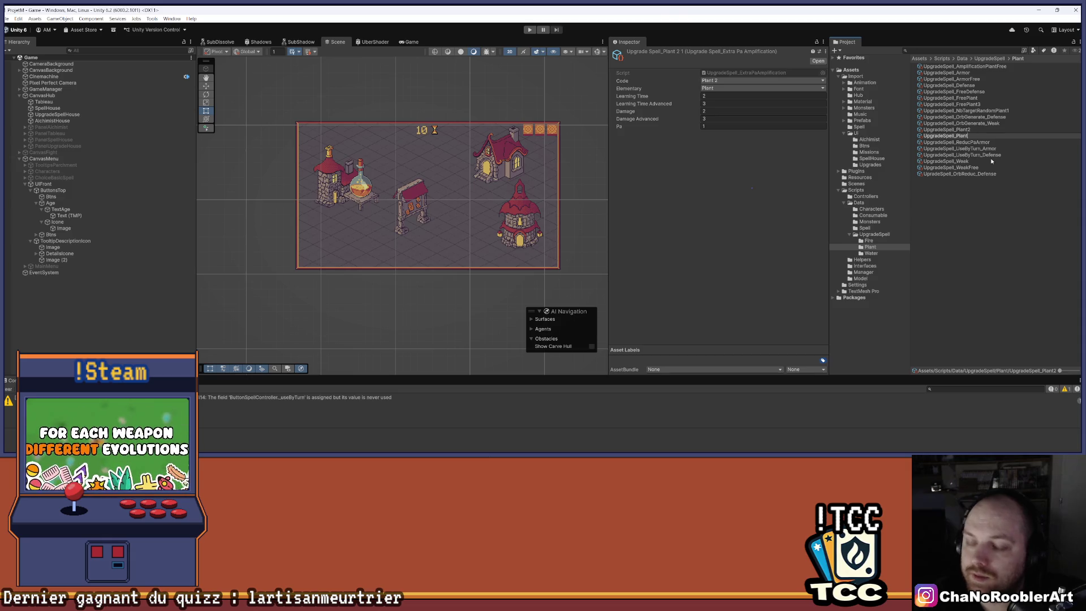
text(5)
key(Return)
Step: Give the copy code Plant 5, Plant element, Damage 5 and Damage Advanced 7
click(714, 81)
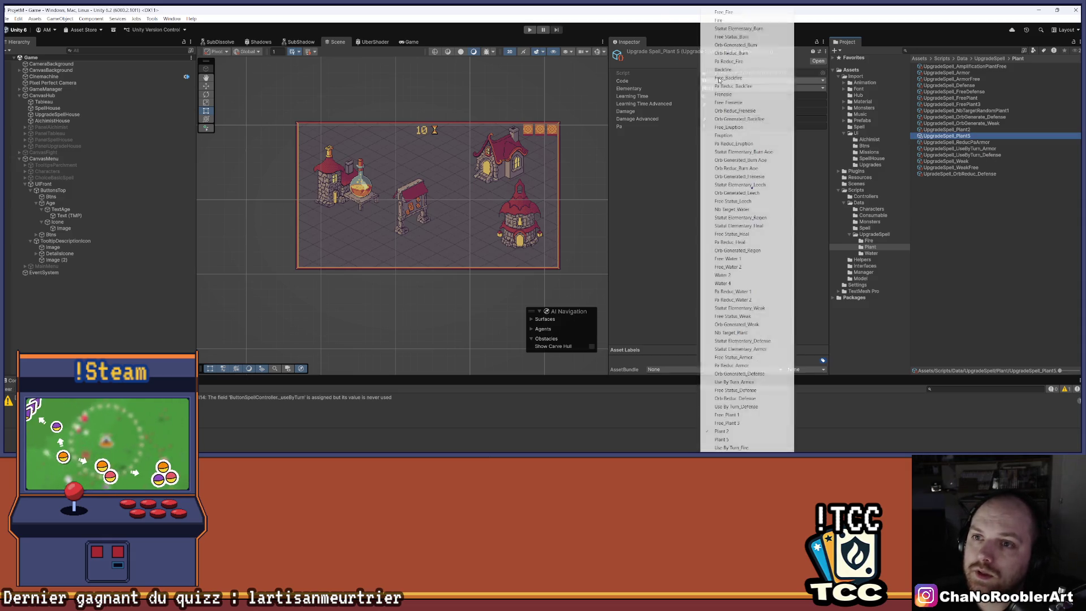
click(723, 441)
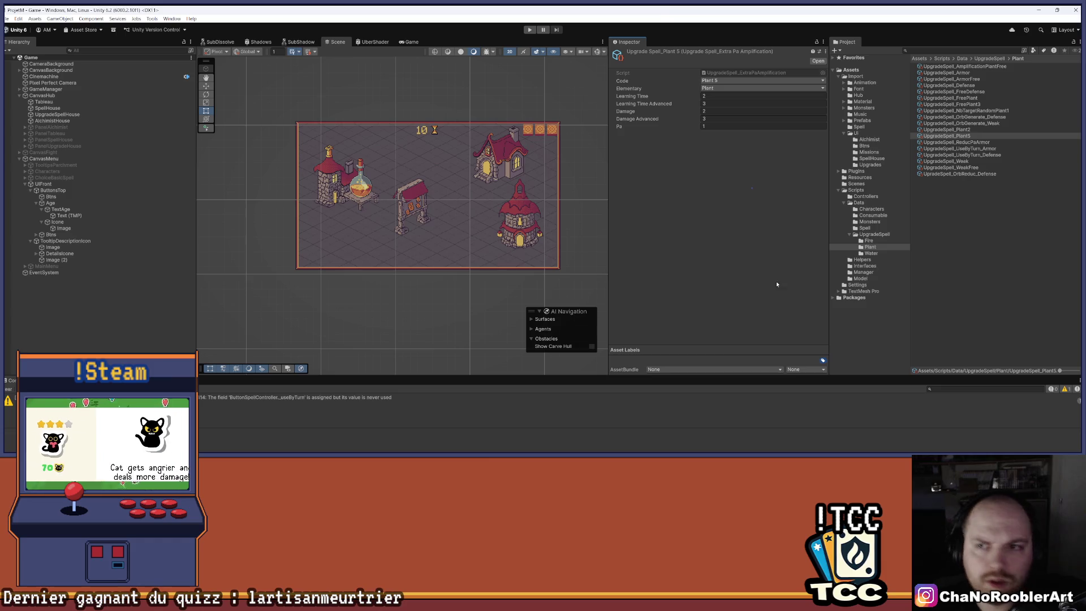
click(714, 88)
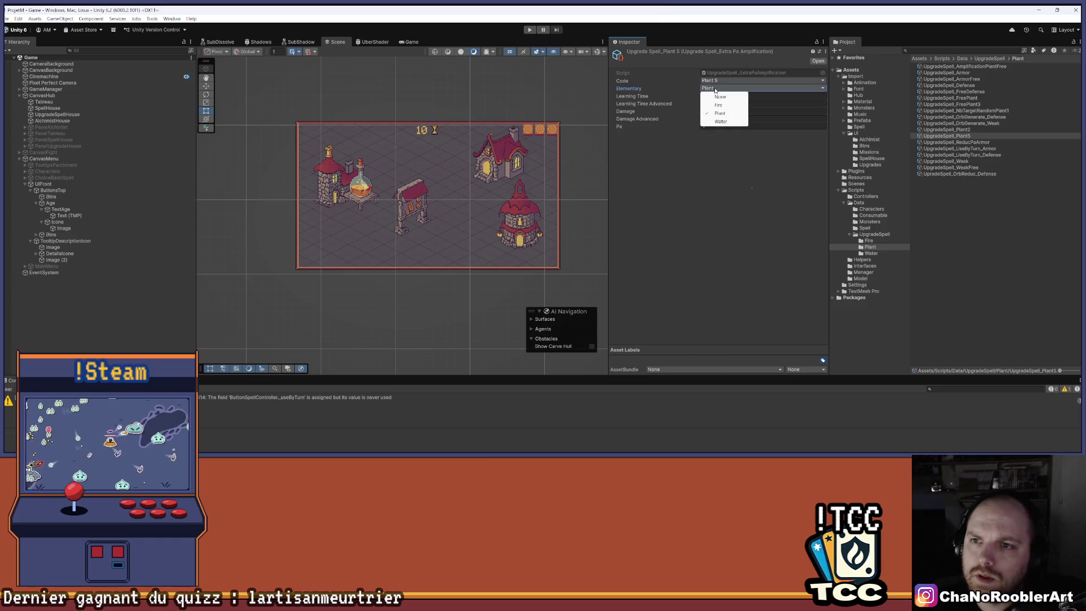
click(741, 223)
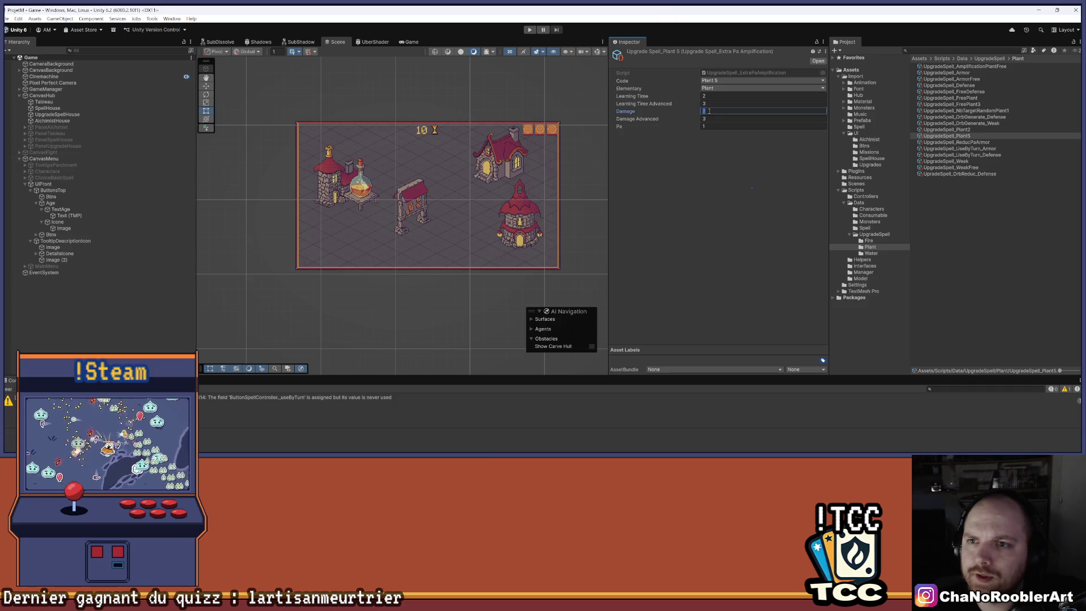
click(709, 118)
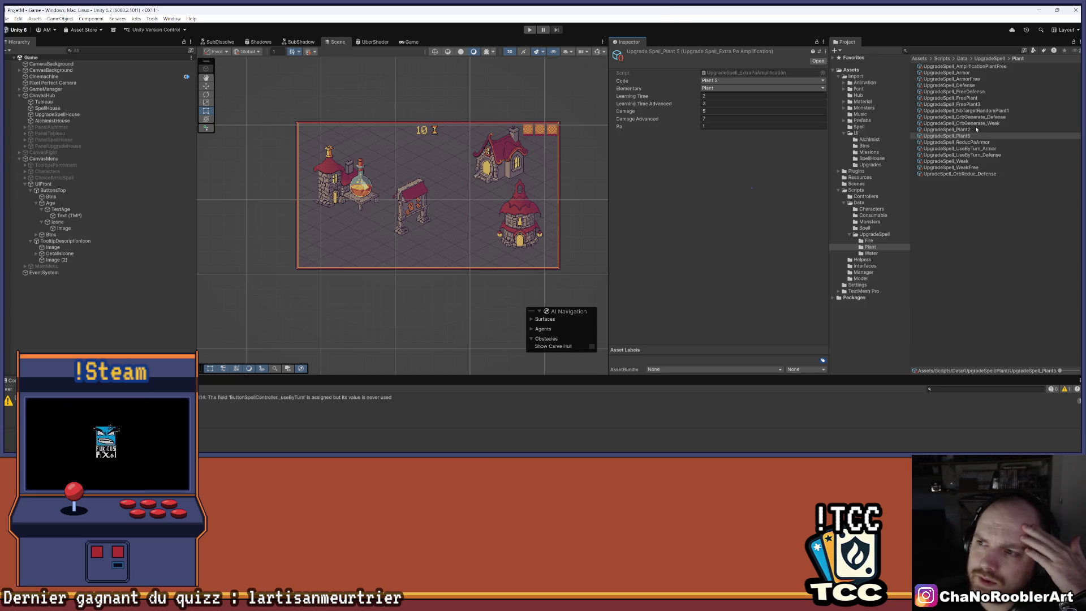
click(978, 99)
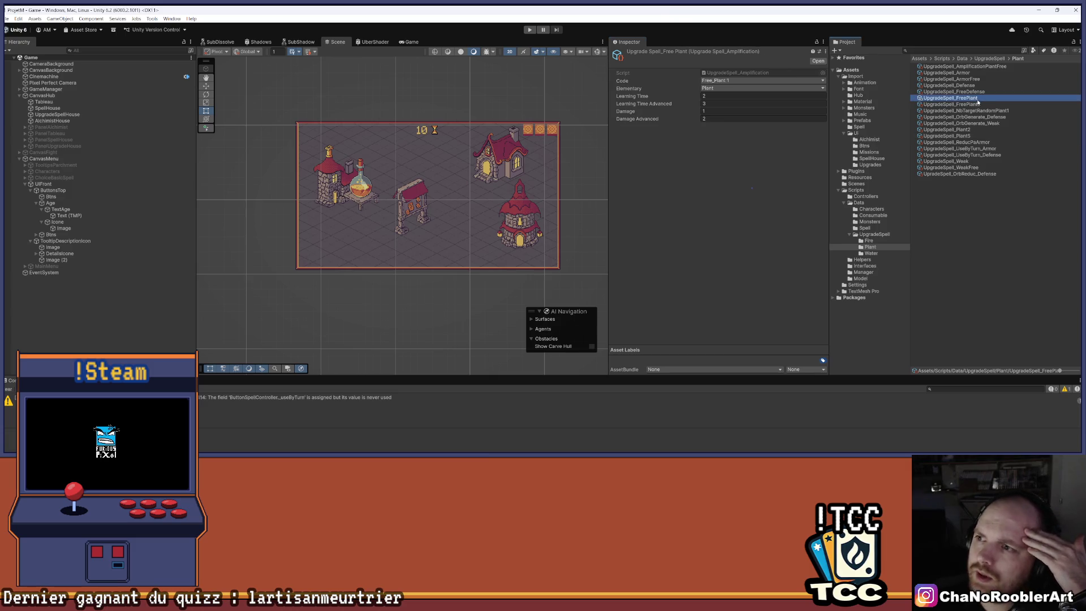
click(939, 192)
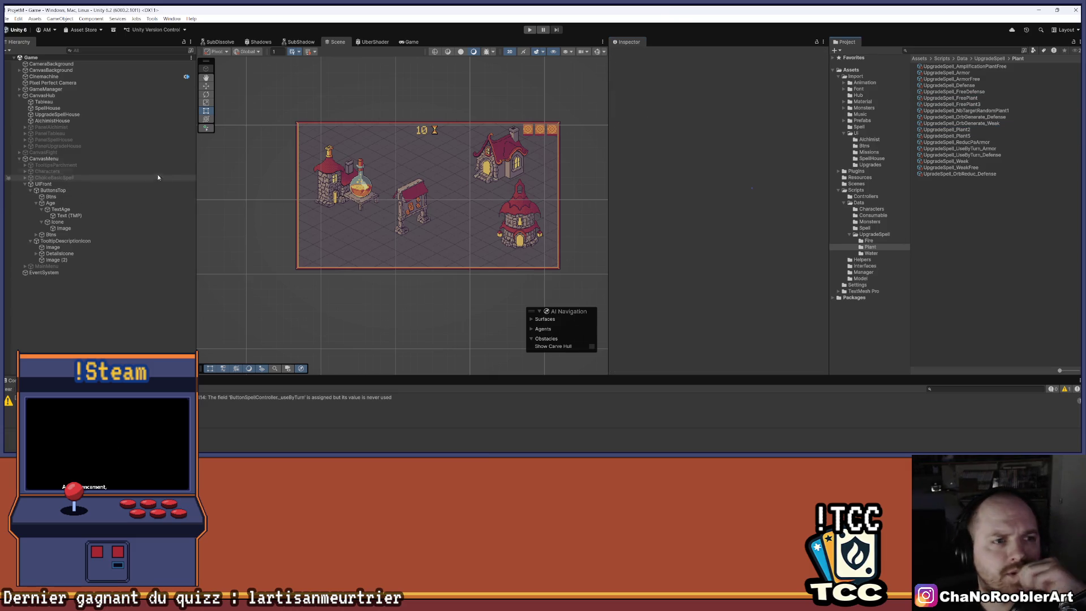
Step: Add two GameManager upgrade entries holding UpgradeSpell_FreePlant and UpgradeSpell_FreePlant3 (Elements 48–49)
click(55, 89)
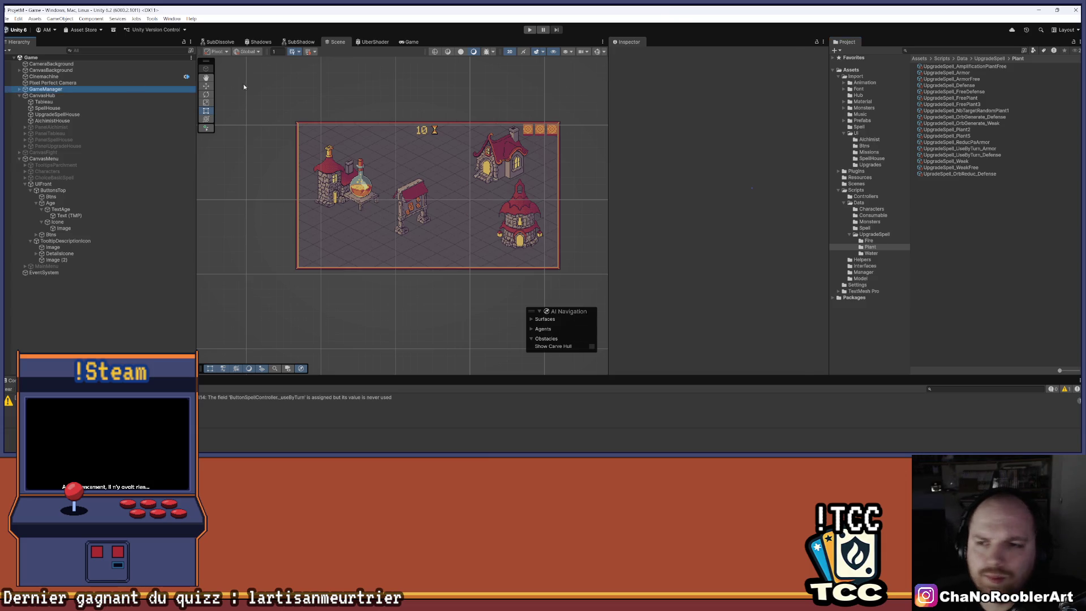
scroll(782, 188, down, 10)
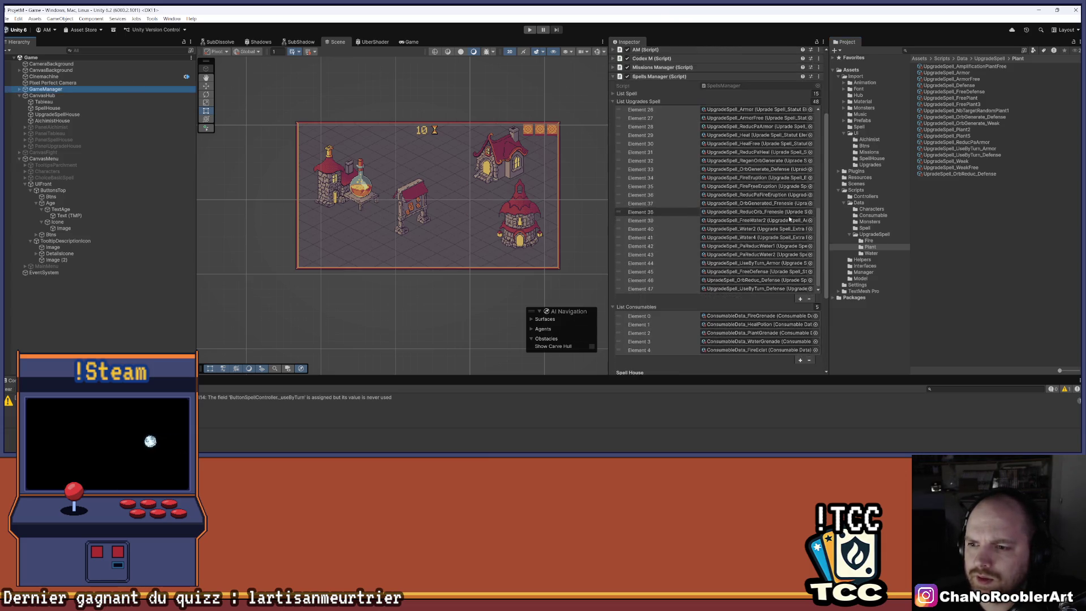
click(800, 234)
click(800, 234)
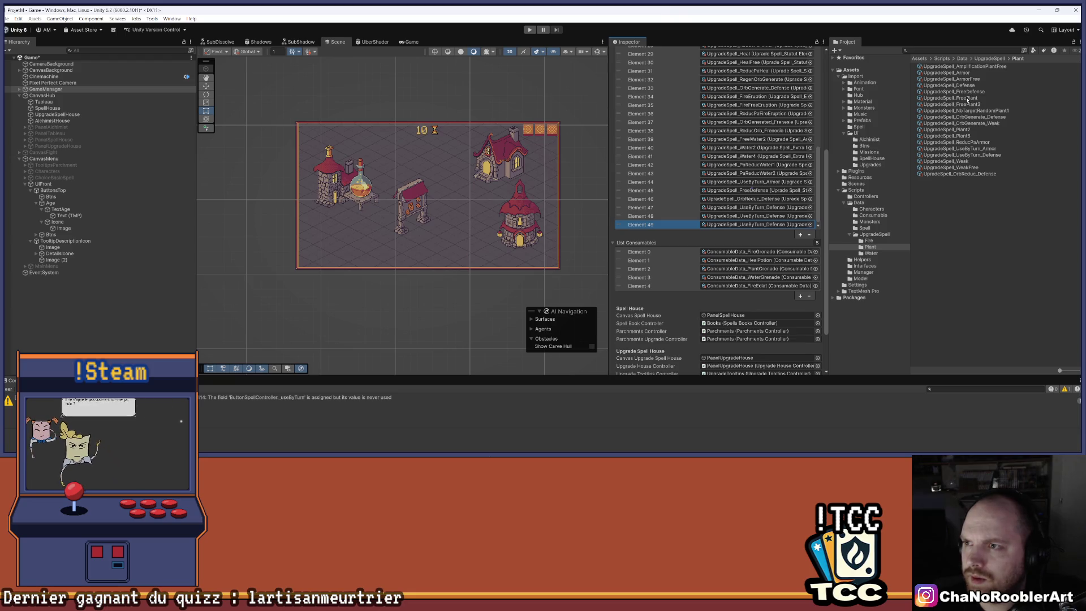
click(950, 99)
mouse_move(950, 99)
mouse_down()
mouse_move(758, 198)
mouse_move(759, 216)
mouse_up()
drag(963, 105, 772, 225)
Step: Add Elements 50 and 51 holding UpgradeSpell_Plant2 and UpgradeSpell_Plant5
click(800, 234)
scroll(801, 220, down, 2)
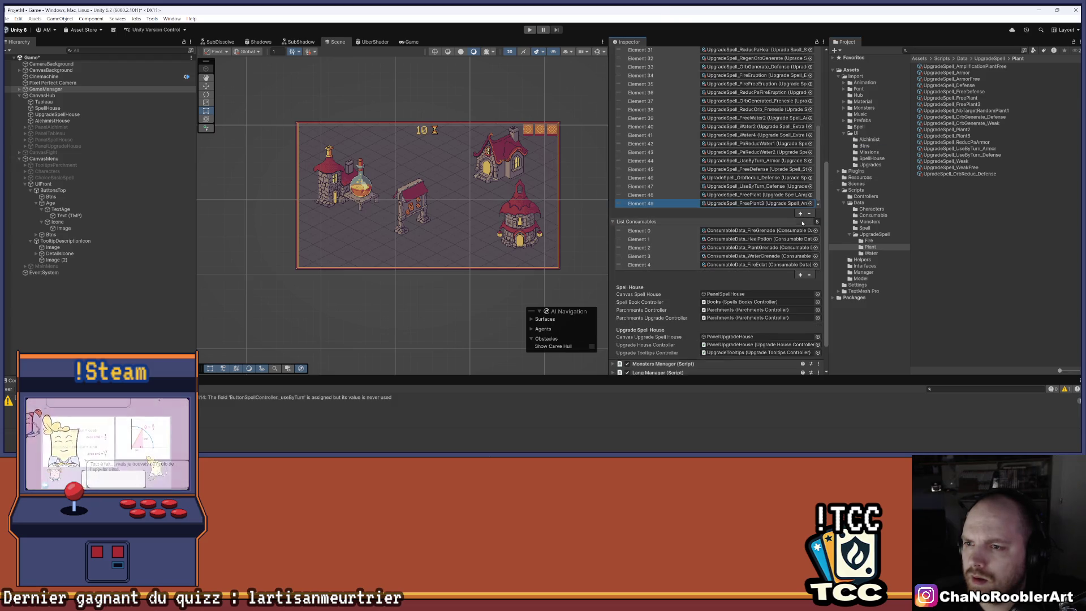
click(800, 214)
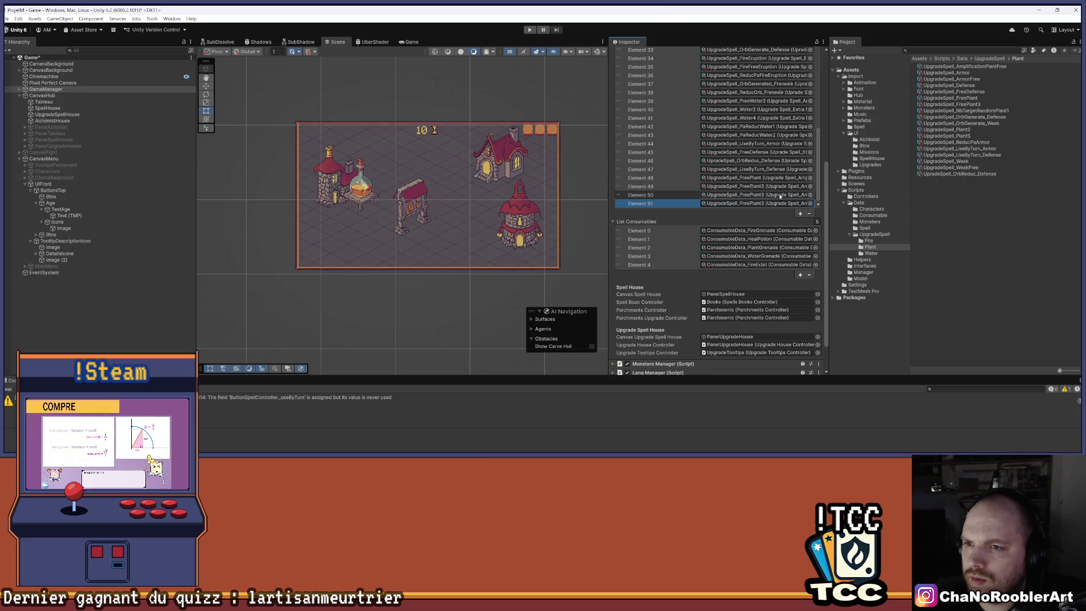
drag(960, 130, 761, 195)
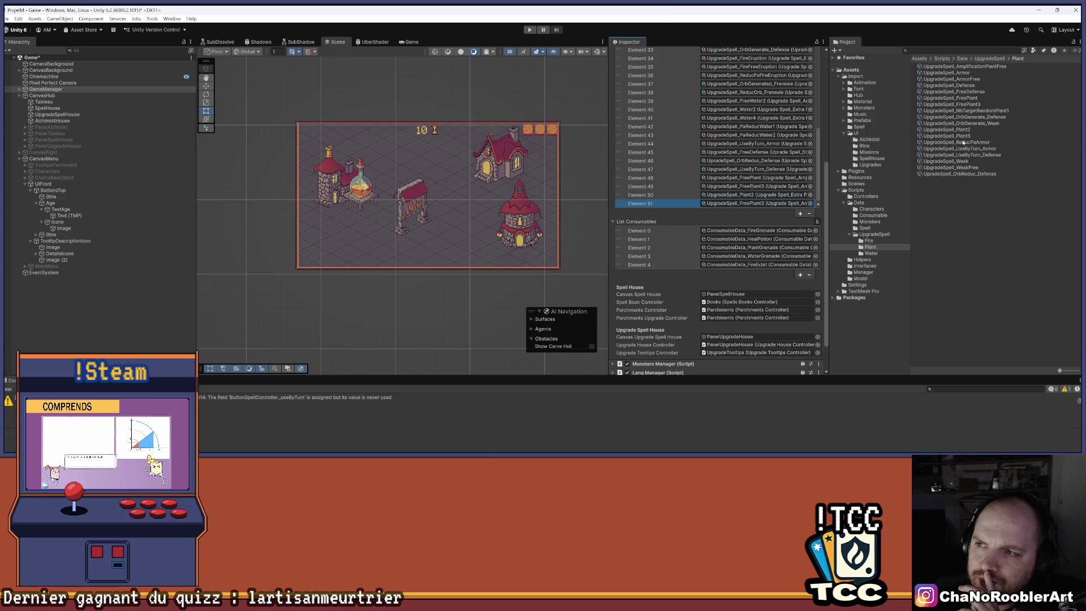
drag(956, 136, 752, 208)
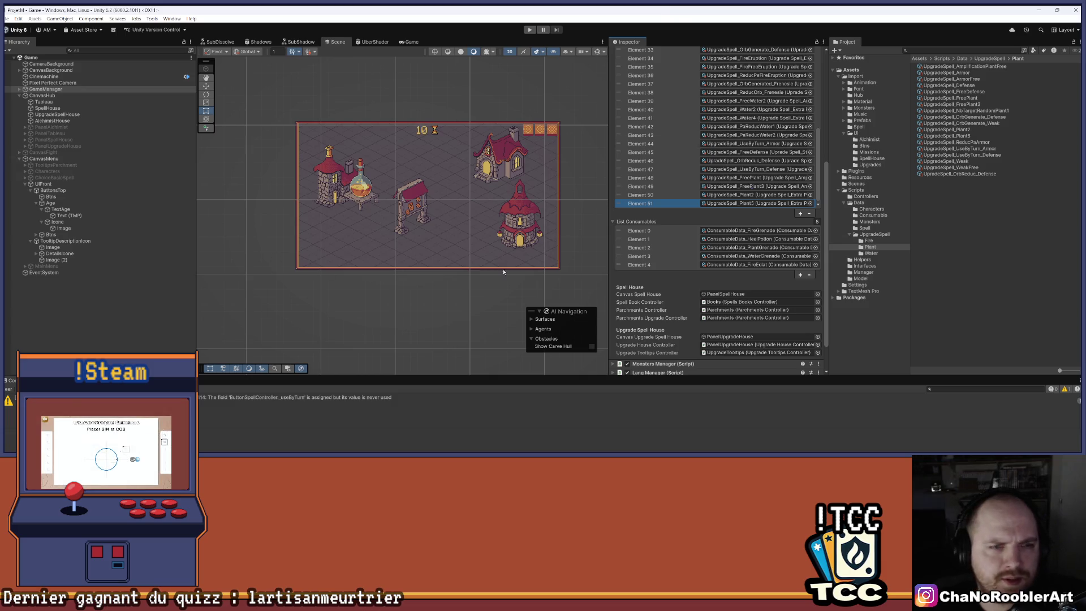
click(865, 228)
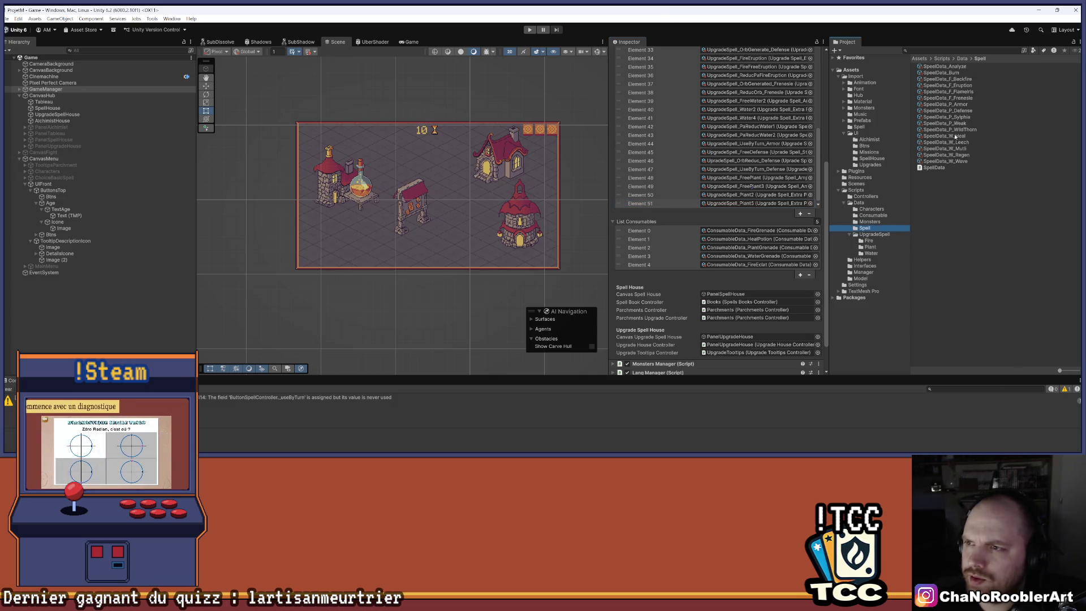
Step: Replace SpeelData_P_Sylphia's Orb Generated_Frenesia upgrade with a Free_Plant 3 entry
click(957, 117)
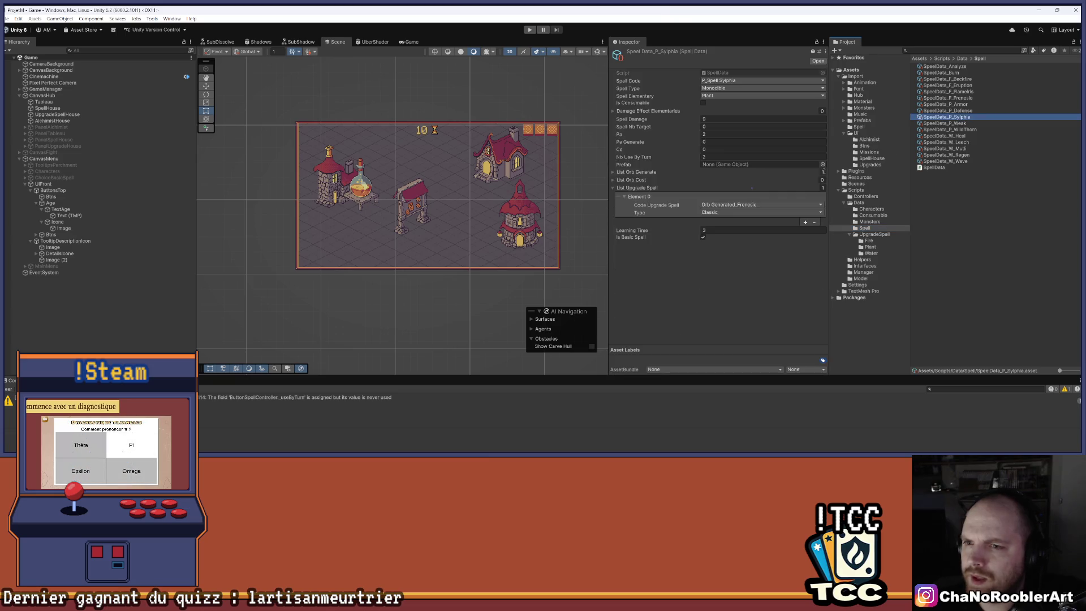
click(641, 201)
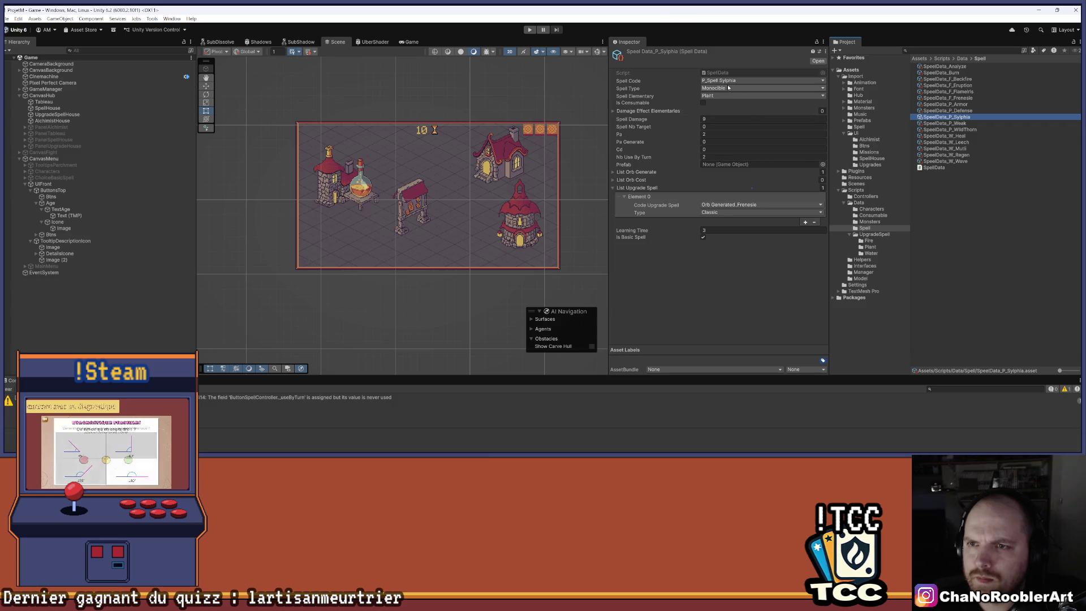
click(679, 207)
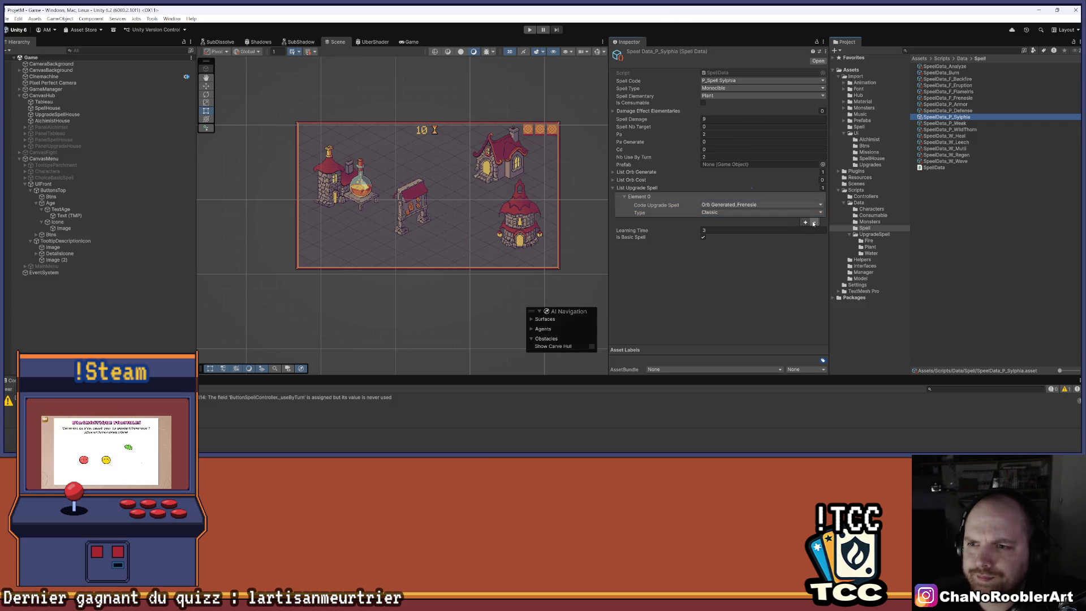
click(813, 223)
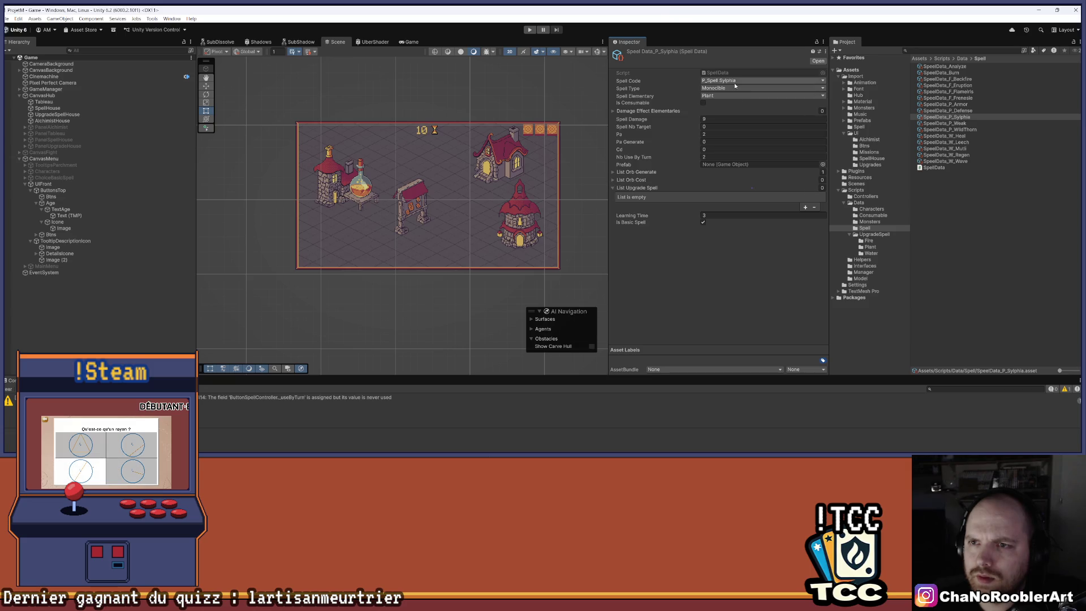
click(805, 207)
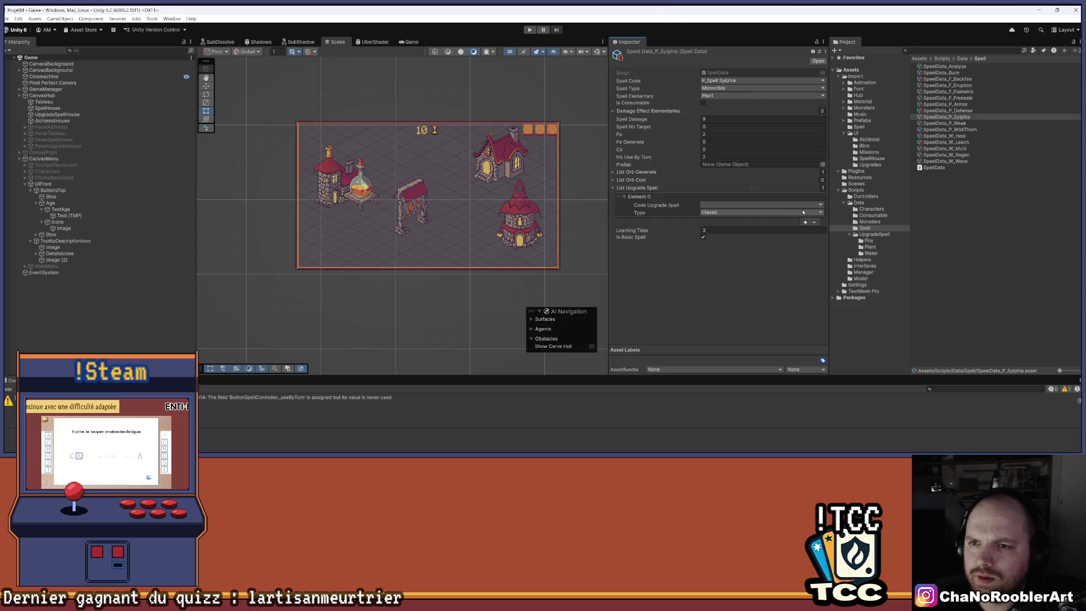
click(732, 205)
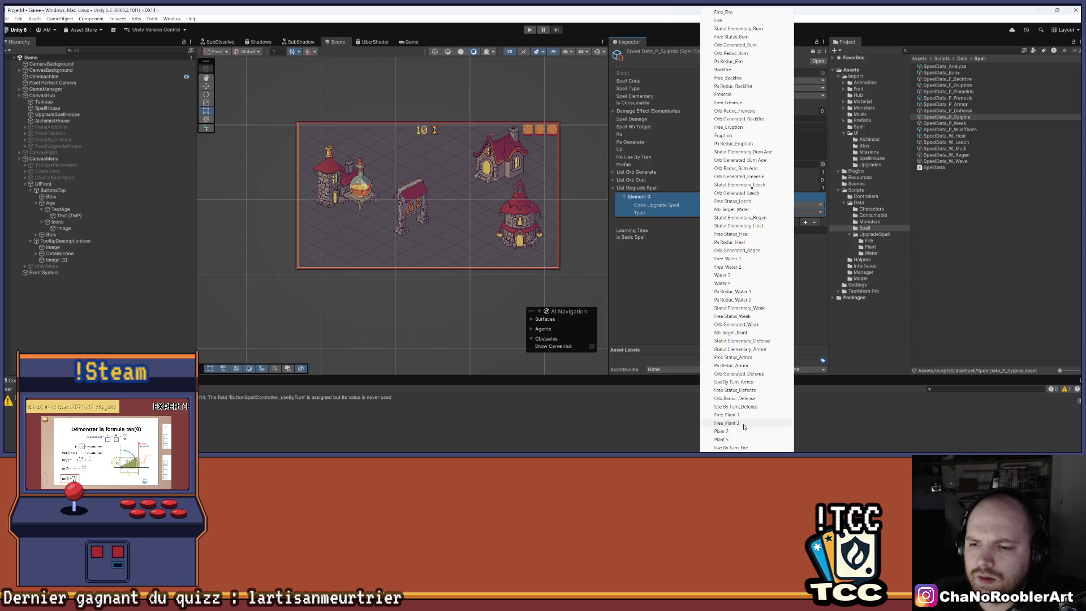
click(745, 424)
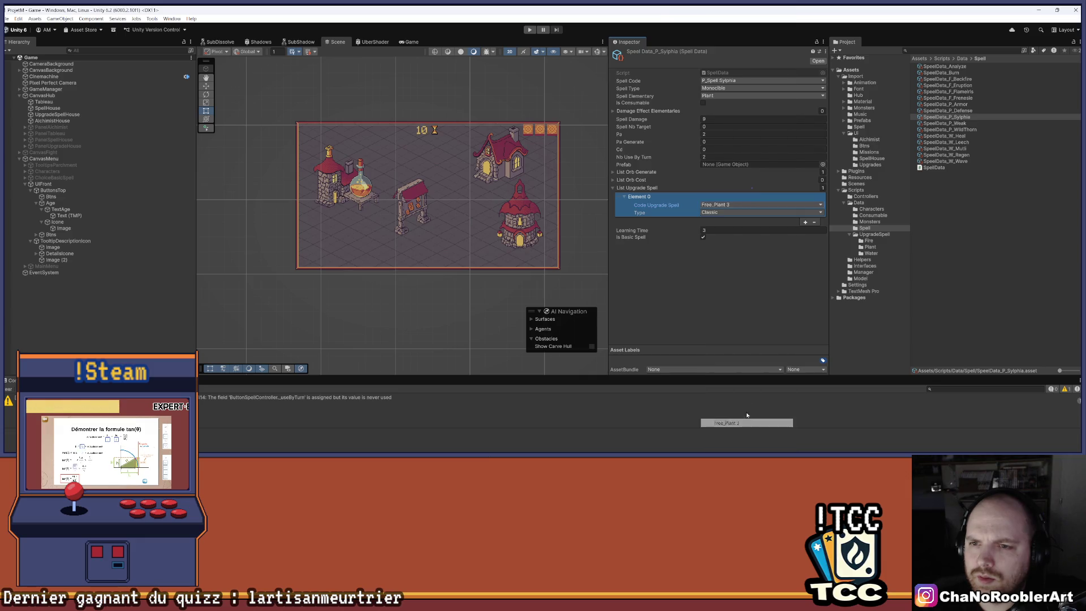
Step: Add a second upgrade entry set to Plant 5, leaving Is Basic Spell checked
click(804, 223)
click(743, 228)
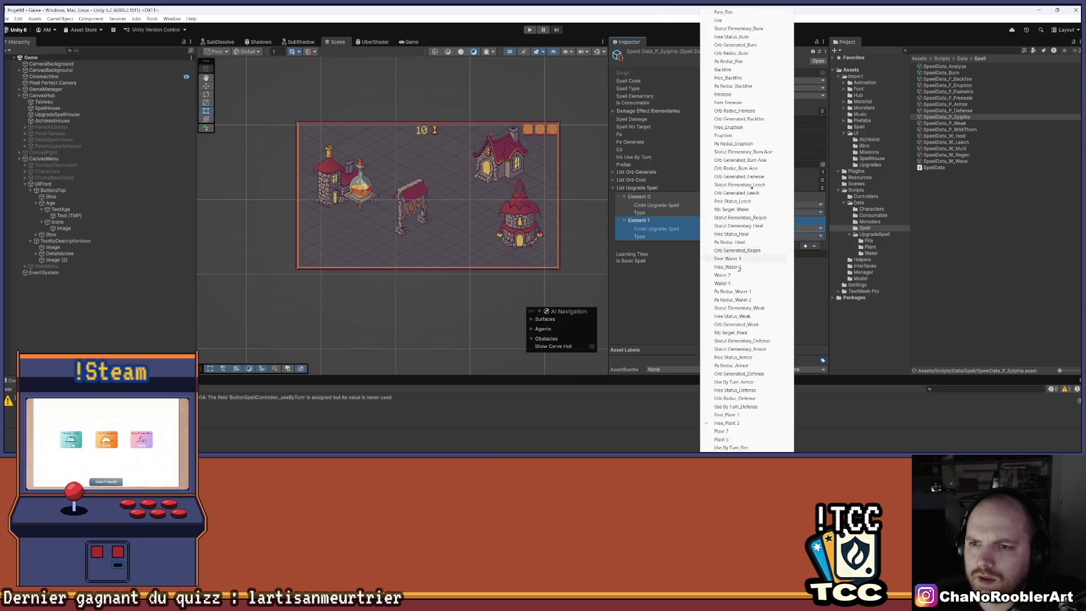
click(737, 439)
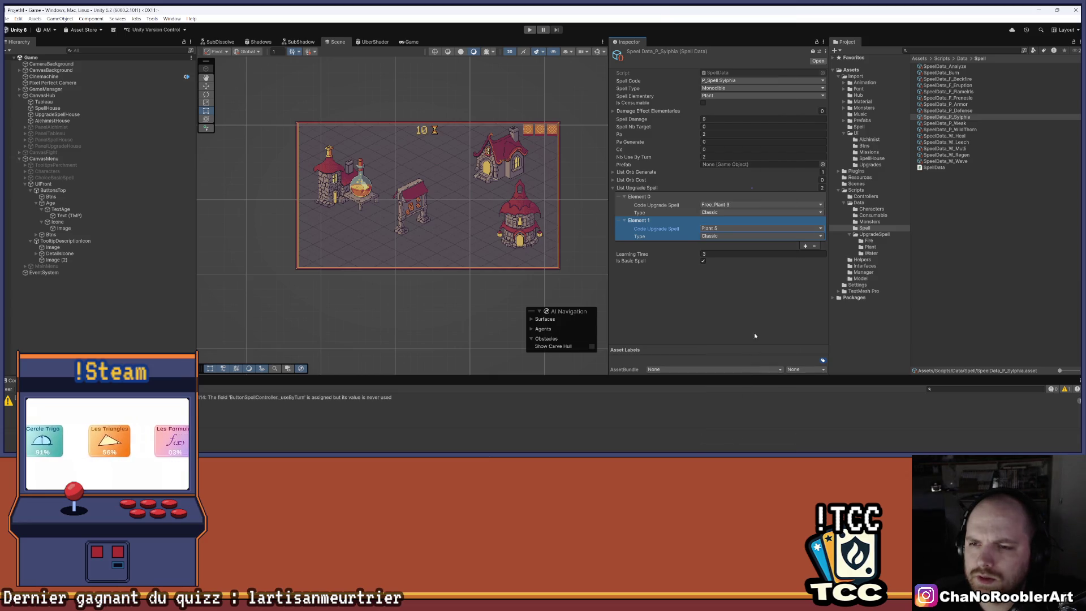
click(759, 262)
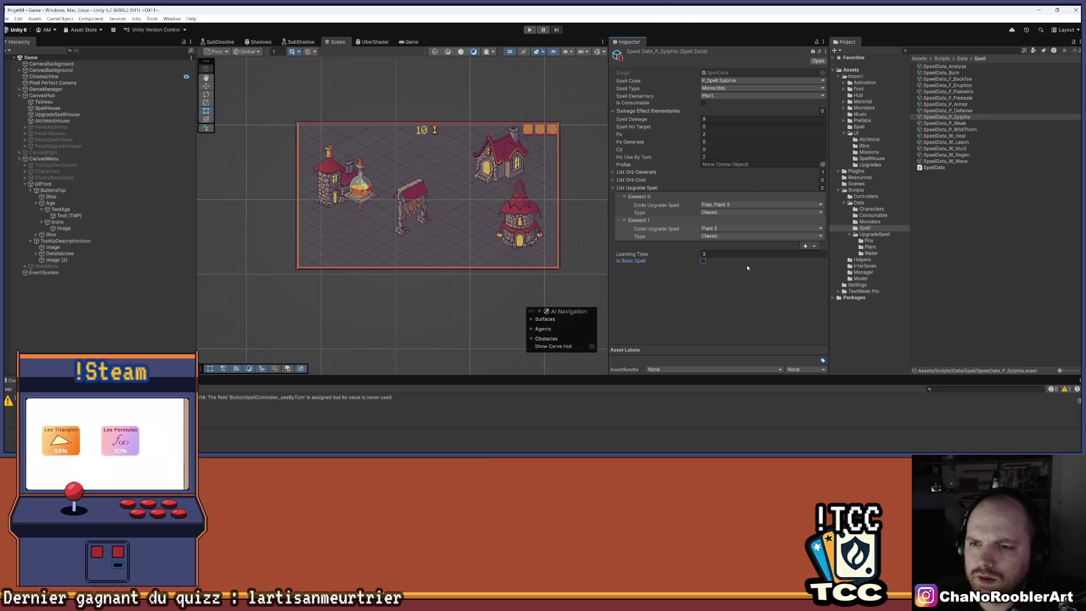
click(733, 262)
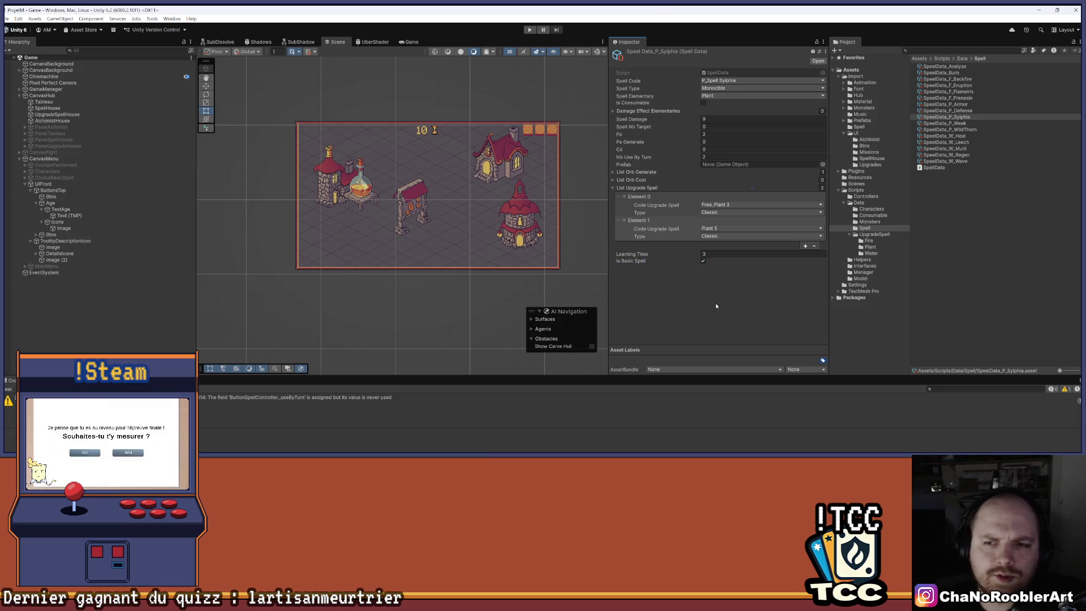
click(233, 289)
scroll(233, 289, up, 4)
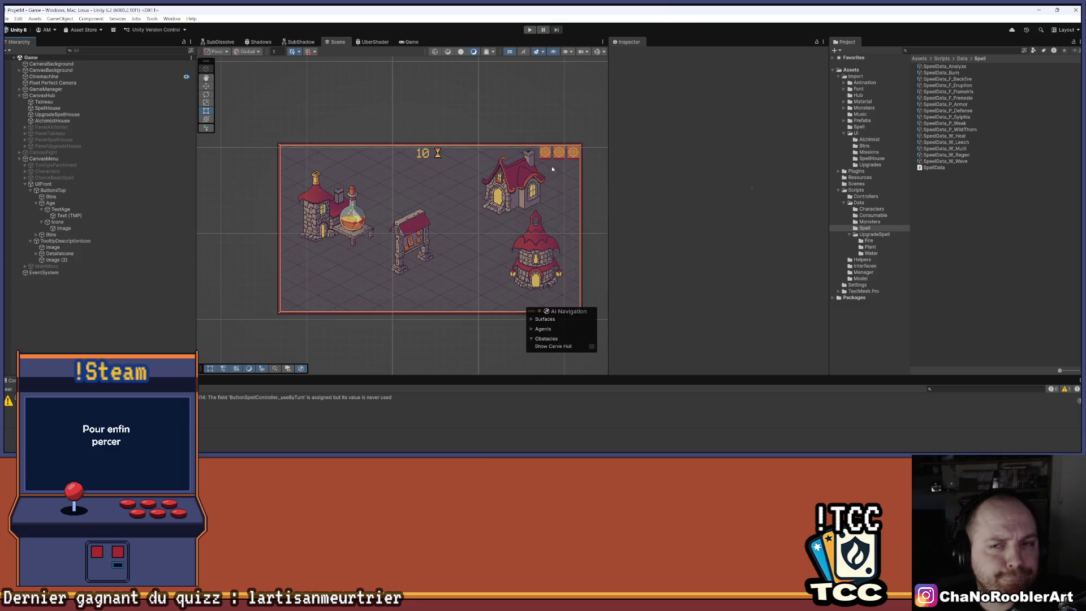
Step: Widen and recentre the Scene view, clear the console warnings, and enter Play mode
scroll(603, 146, up, 2)
drag(608, 144, 645, 144)
scroll(508, 133, up, 1)
drag(505, 141, 501, 125)
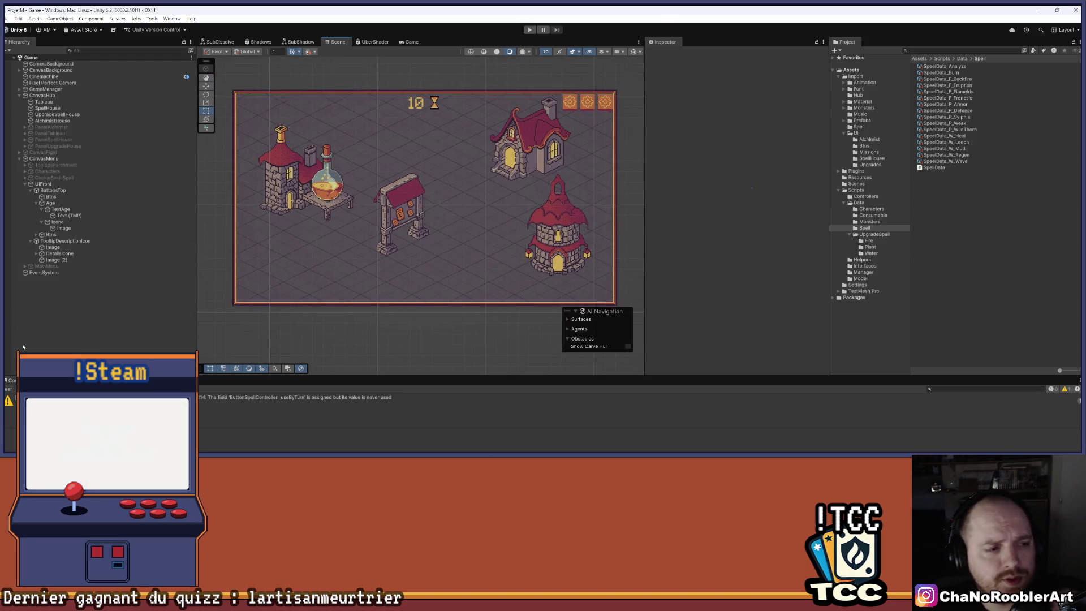
click(7, 389)
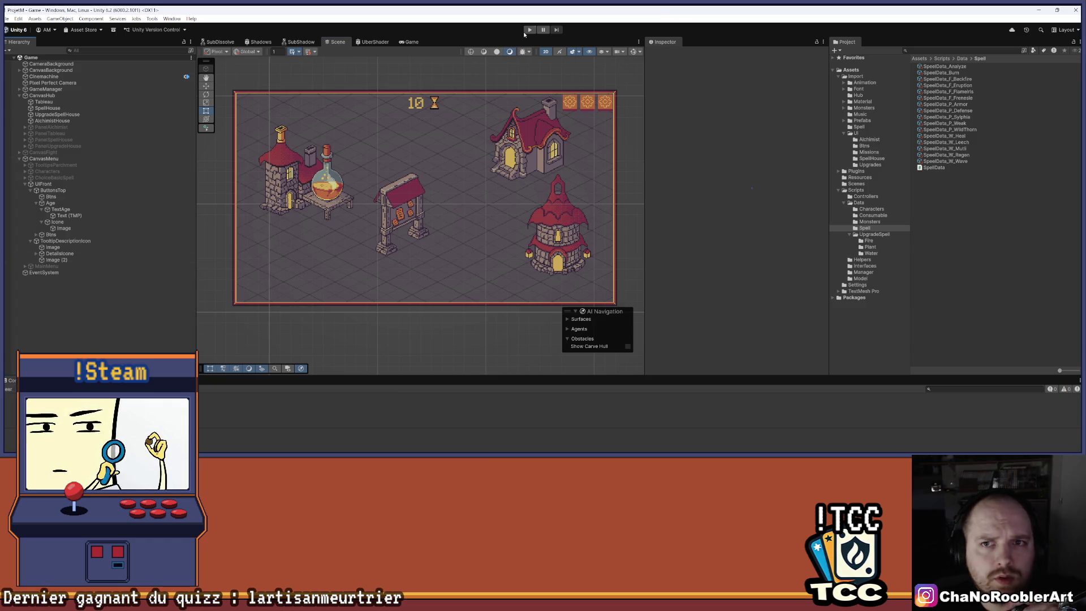
click(527, 30)
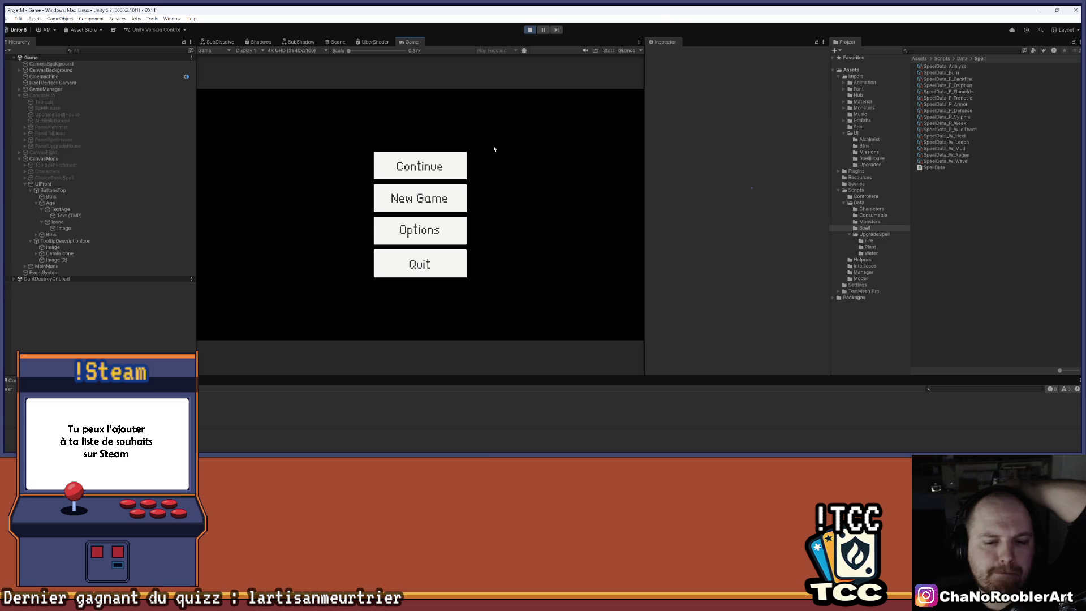
Step: Start a new game as the apprentice wizard with Sylphia I Wild Thorn I, then launch the goblin mission
click(457, 199)
click(428, 231)
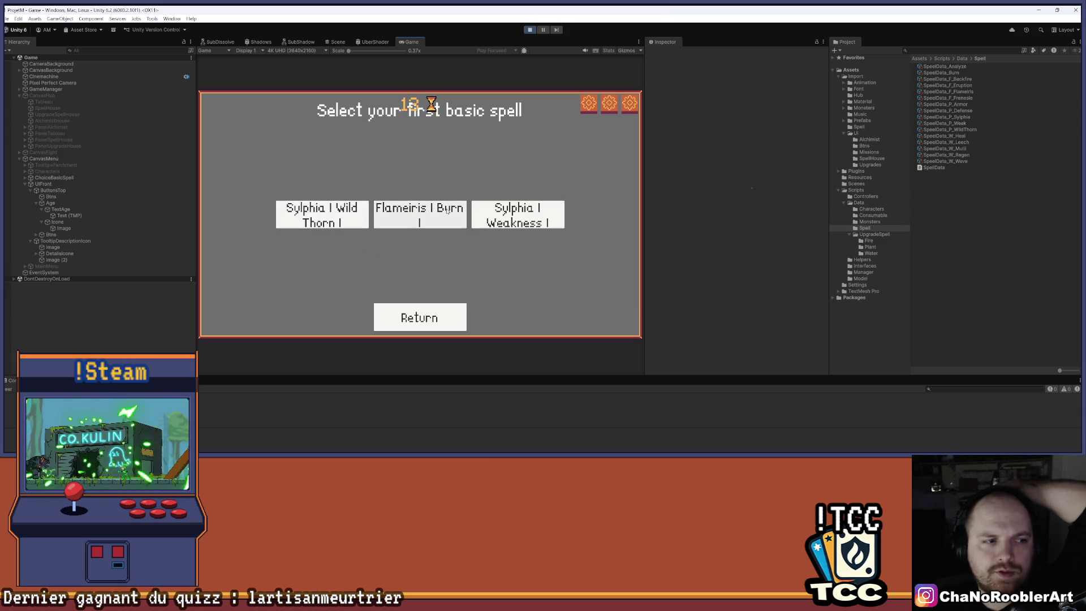
drag(645, 135, 703, 136)
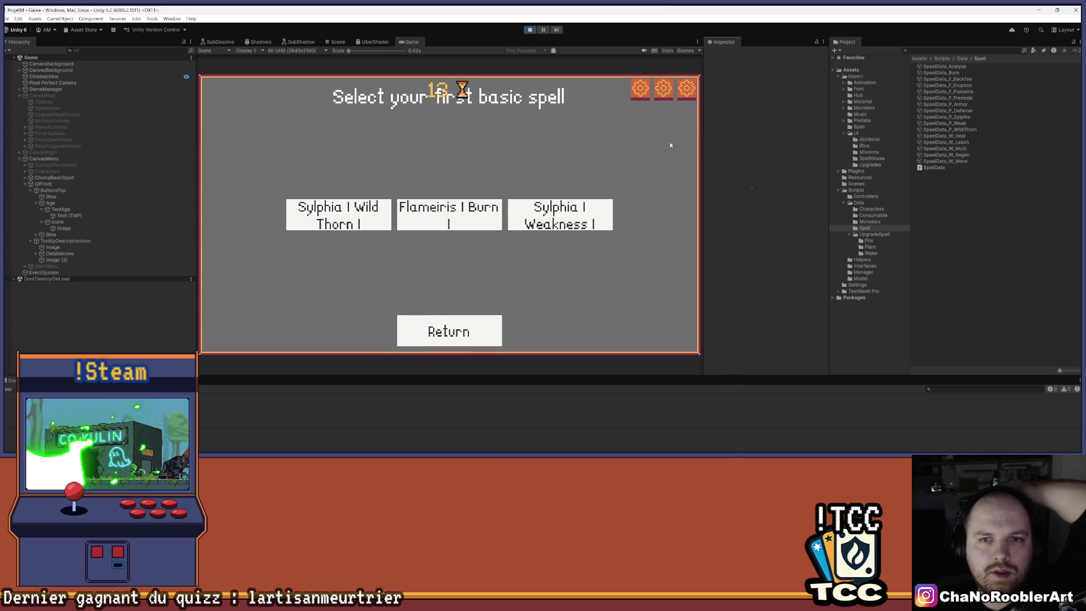
click(383, 213)
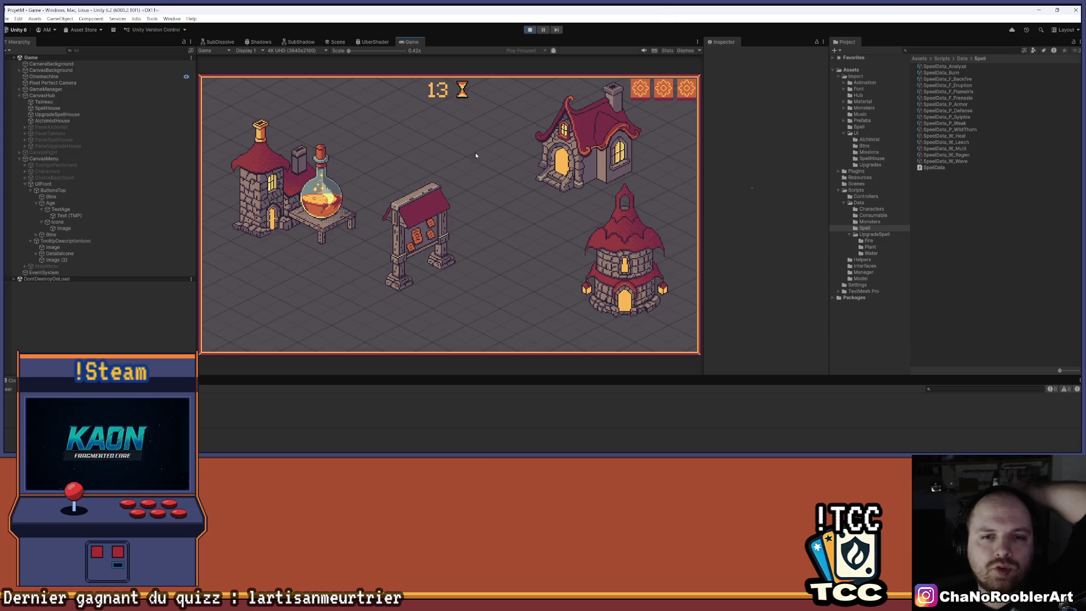
click(418, 234)
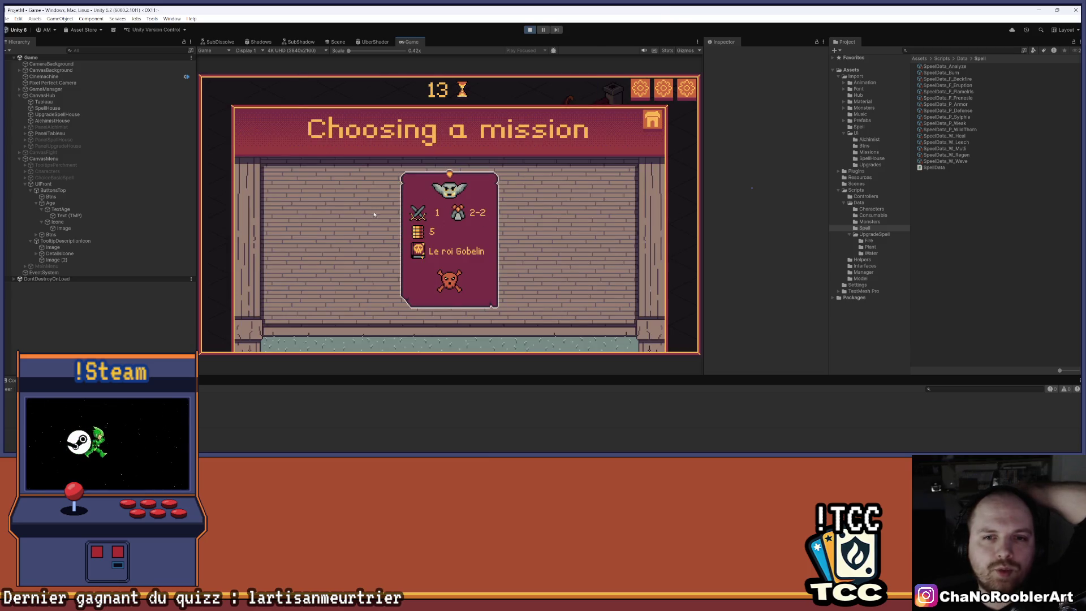
click(422, 238)
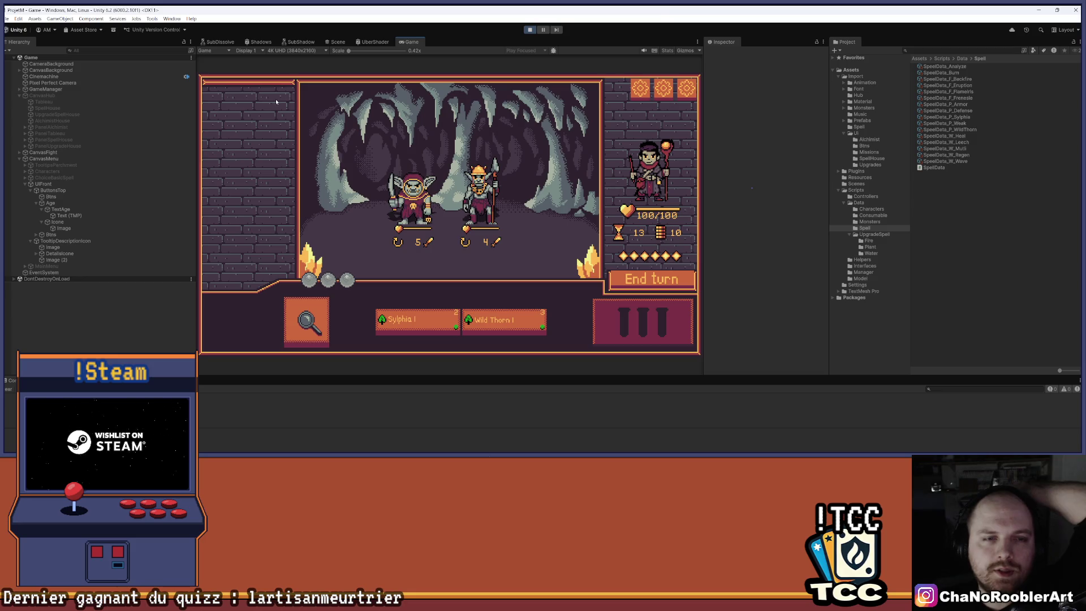
Step: Inspect the G_Warrior and G_Thief goblin stats and the Sylphia I and Wild Thorn I descriptions
click(487, 212)
click(413, 203)
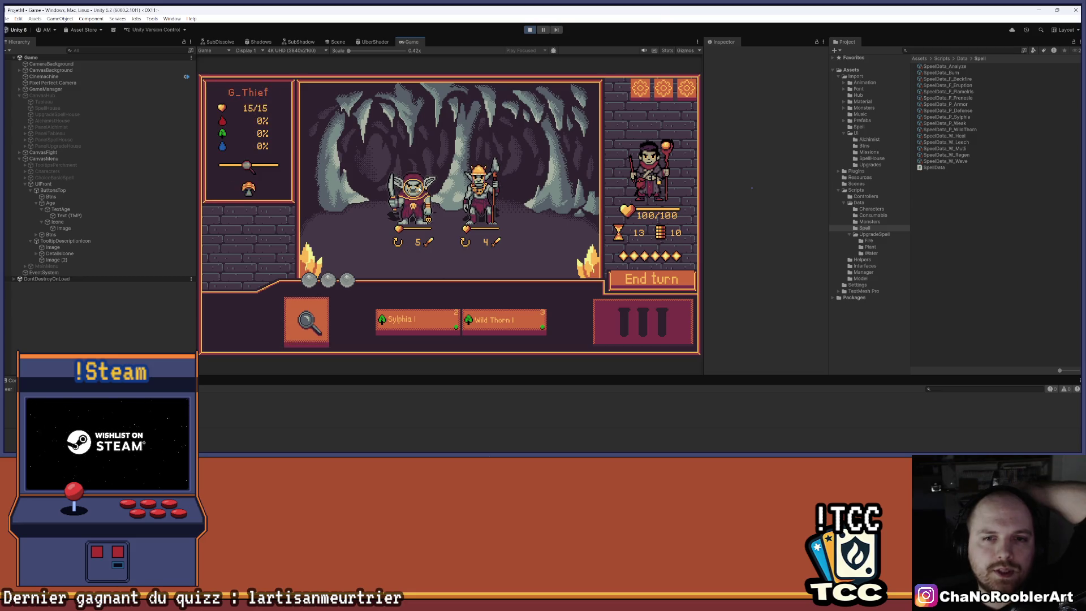
click(423, 322)
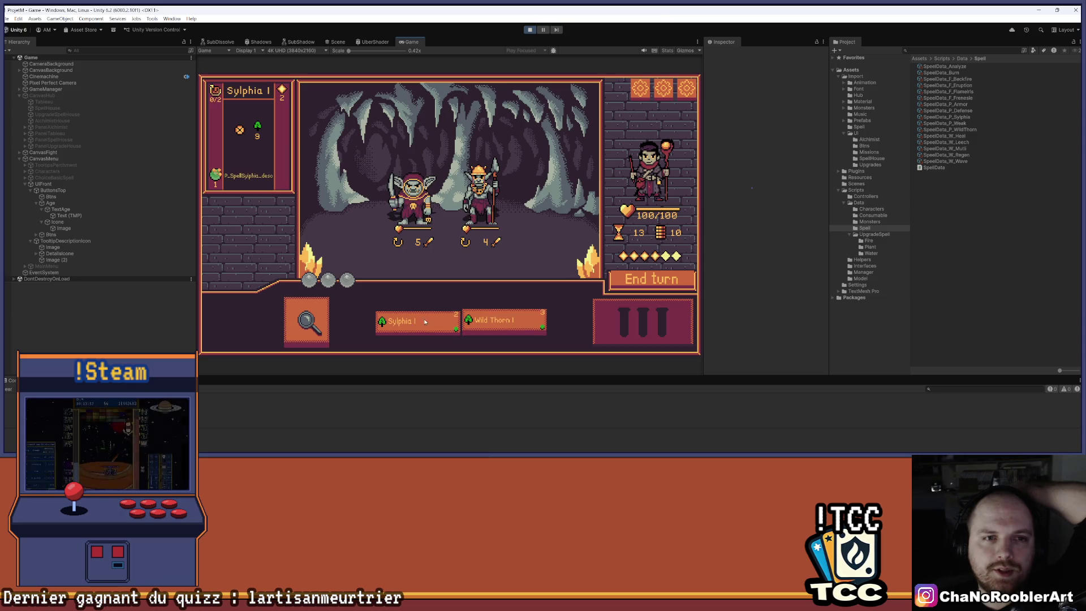
click(492, 321)
click(430, 321)
click(498, 321)
click(413, 201)
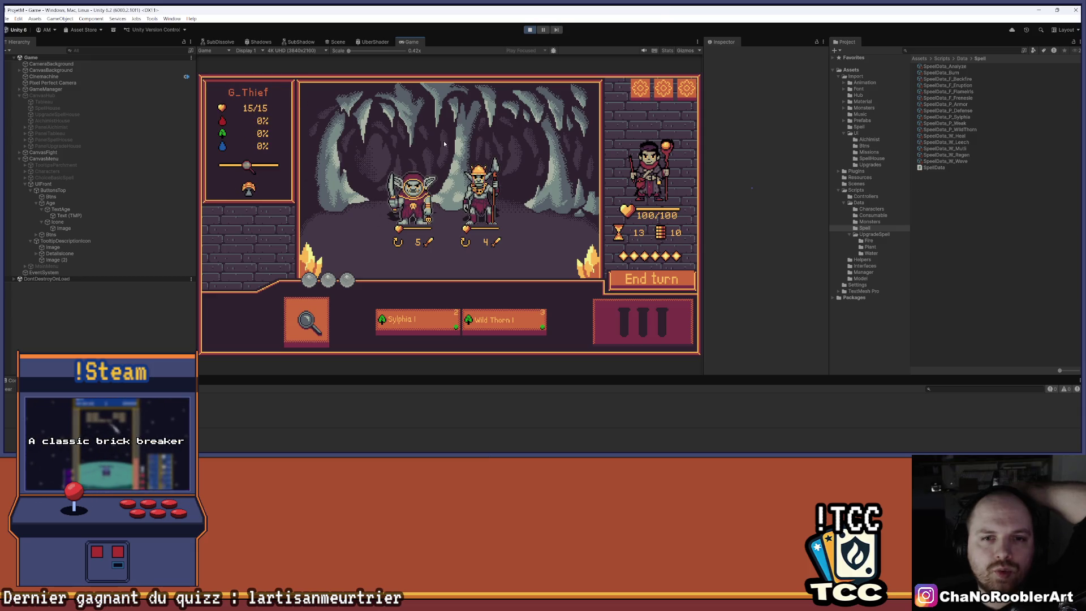
Step: Kill the spear goblin with Wild Thorn followed by Sylphia
mouse_move(431, 243)
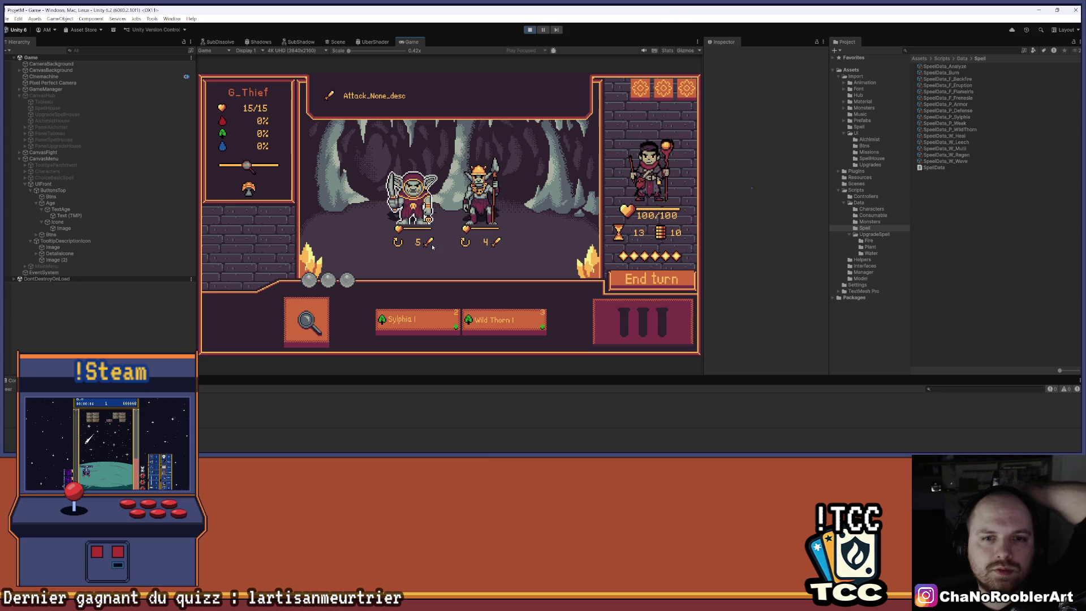
mouse_move(471, 246)
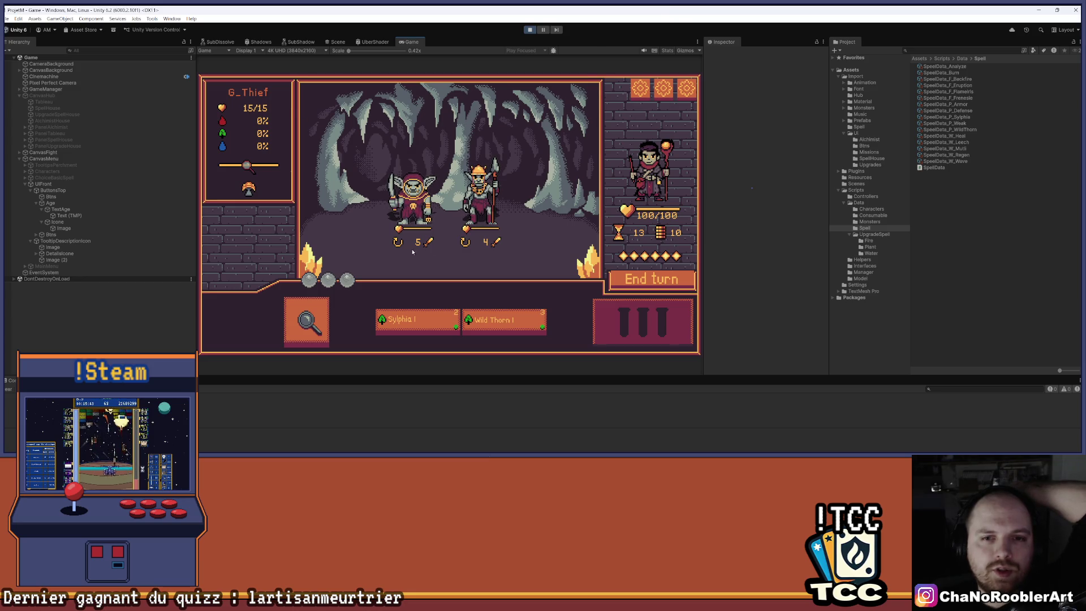
click(306, 320)
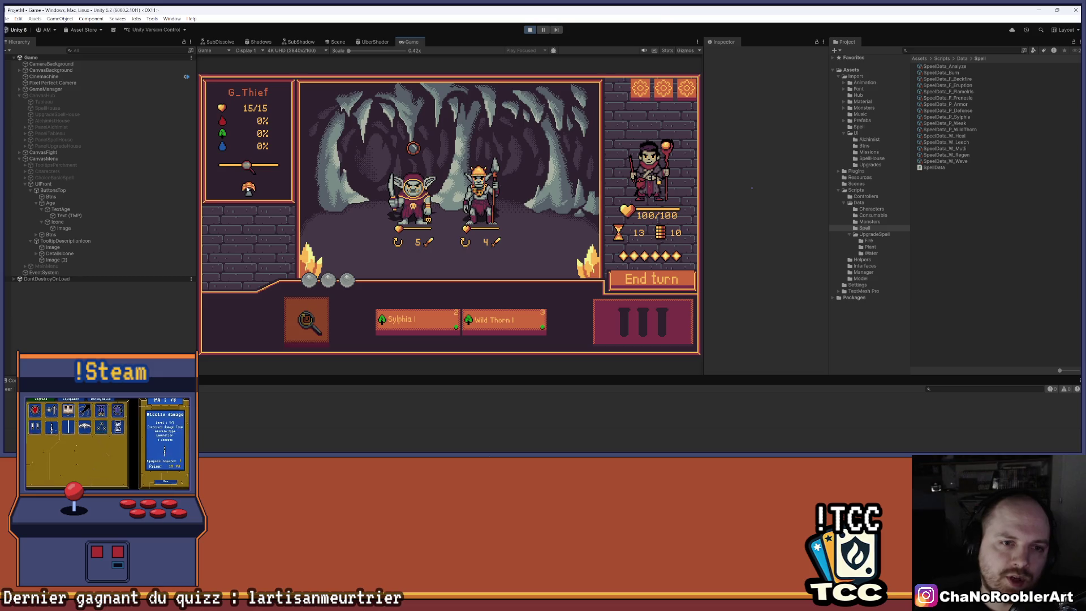
mouse_move(481, 195)
click(514, 196)
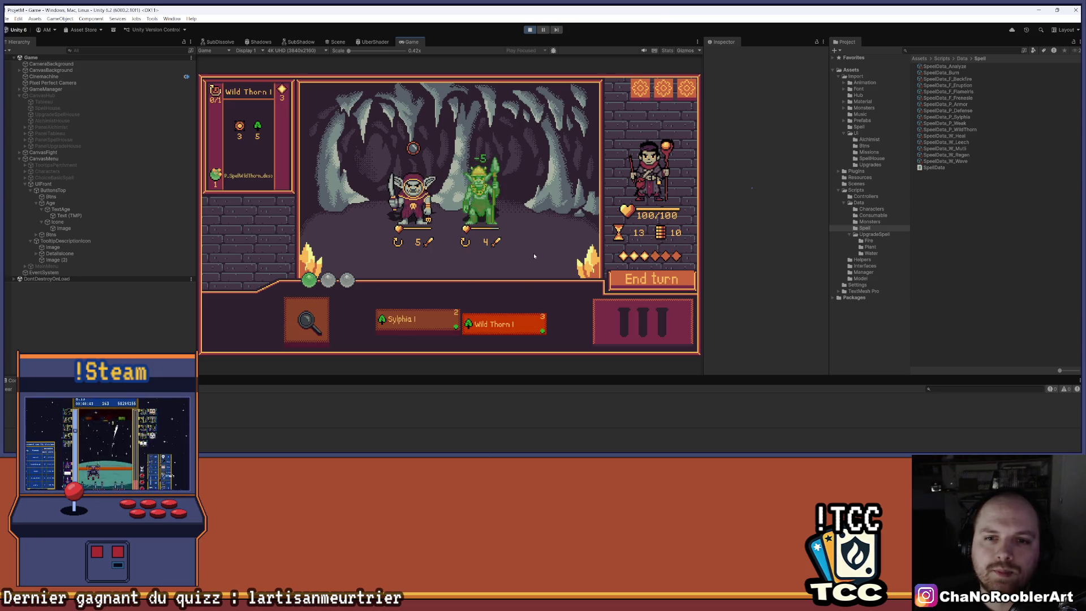
key(1)
click(479, 201)
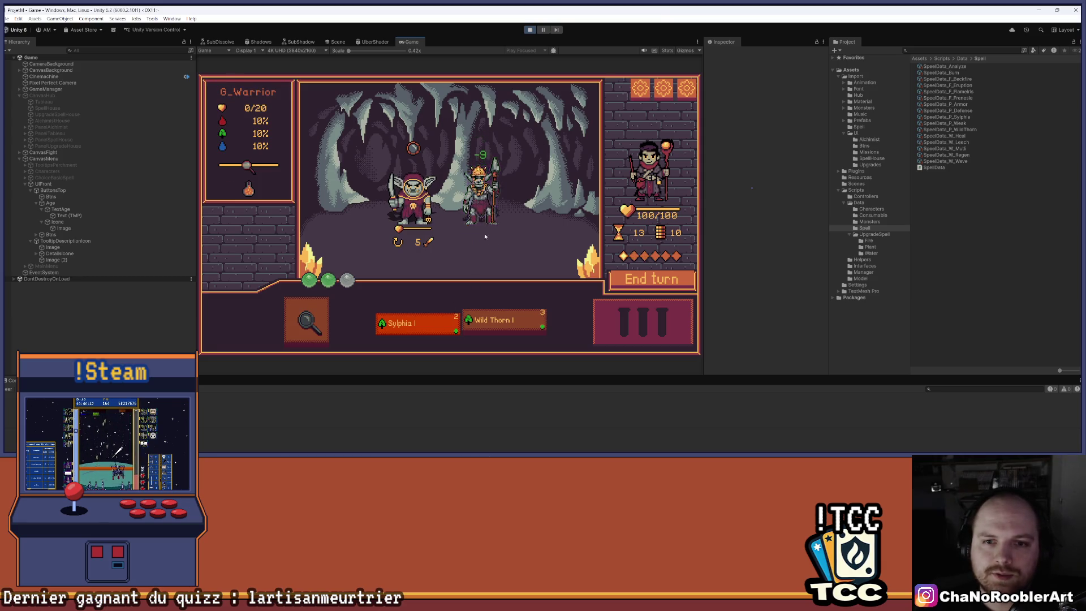
Step: End the turn, defeat the thief goblin with Wild Thorn, and leave the results for the hub
key(space)
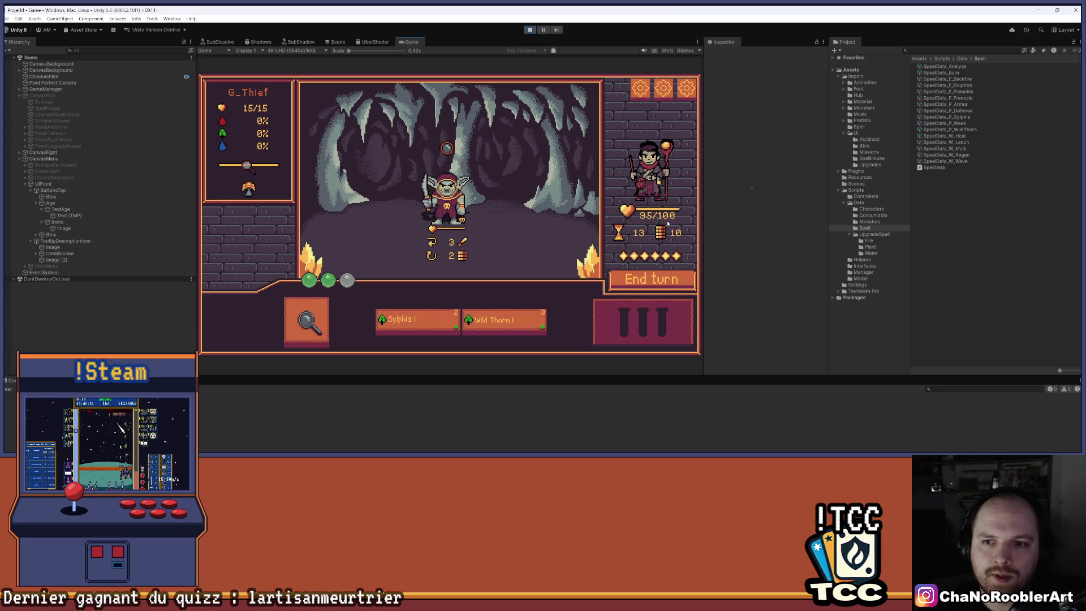
click(486, 330)
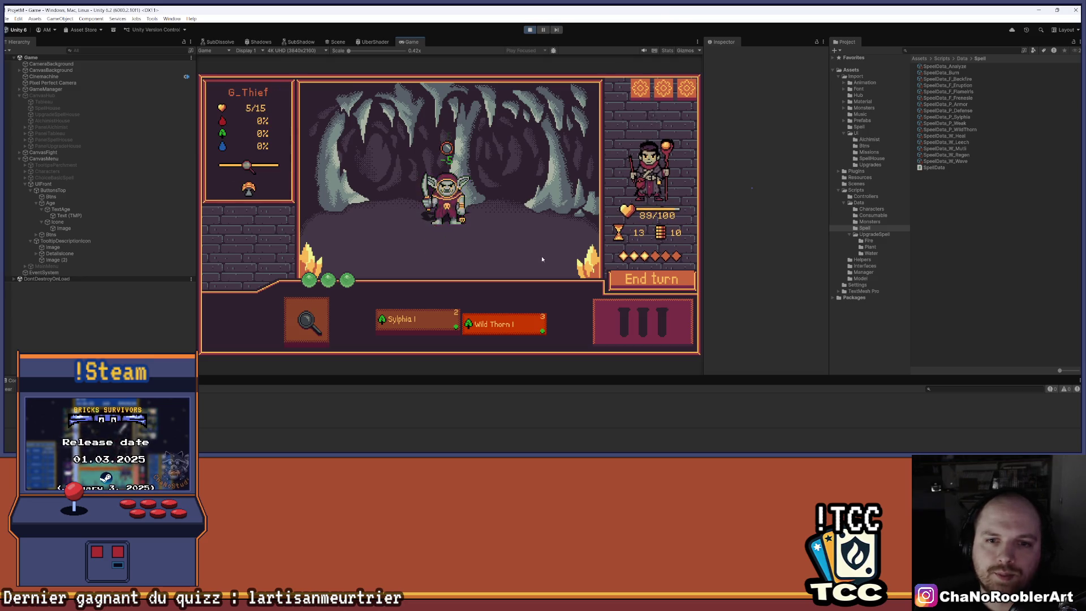
click(447, 204)
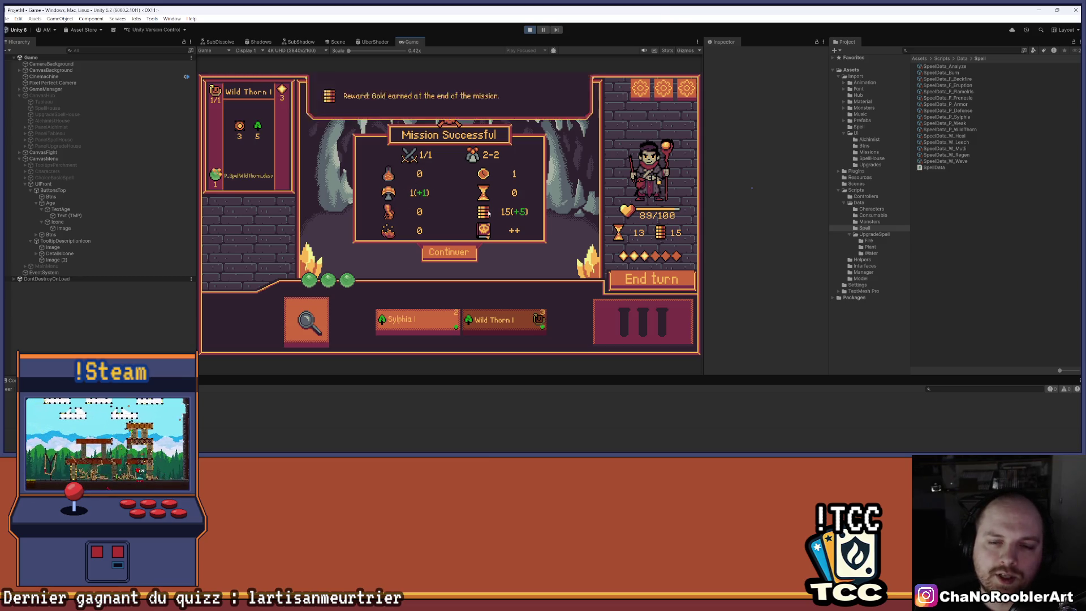
click(449, 252)
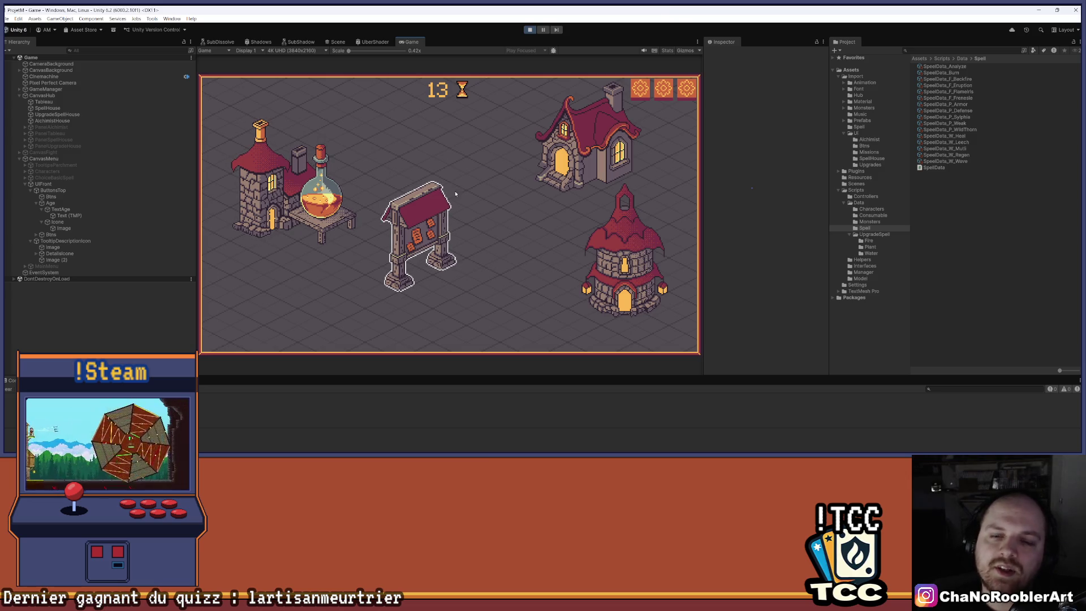
Step: Learn Weakness I from the green book in the spell house, then go to the upgrade house
click(586, 141)
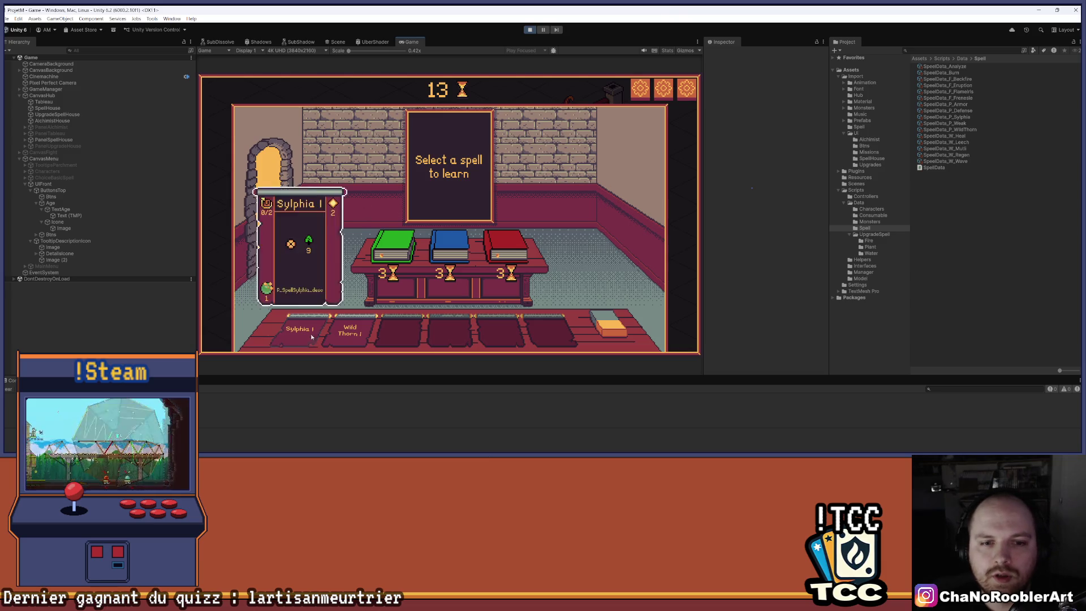
mouse_move(506, 254)
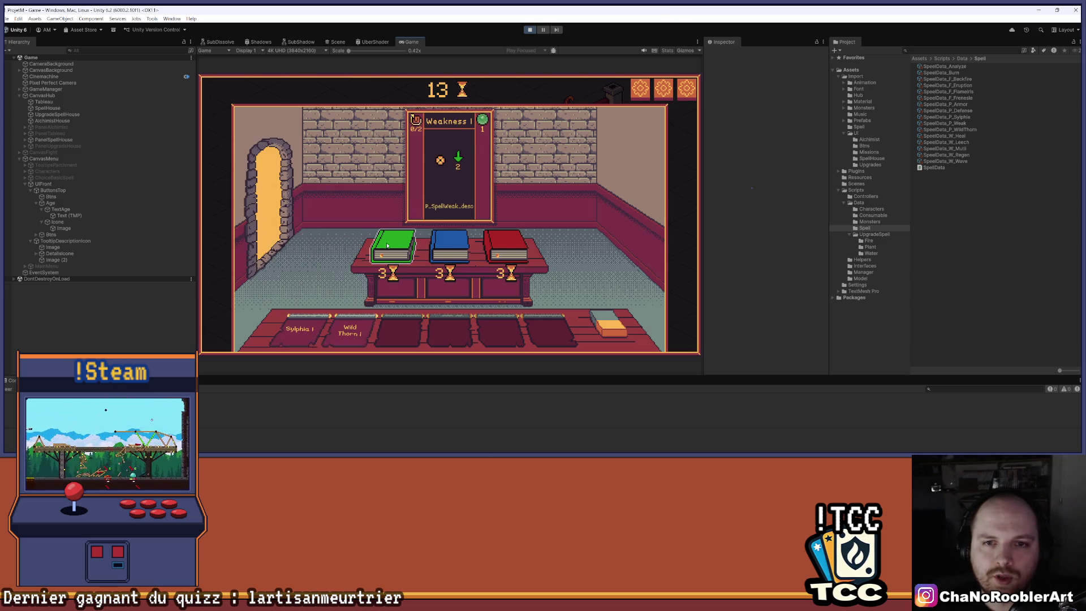
mouse_move(465, 250)
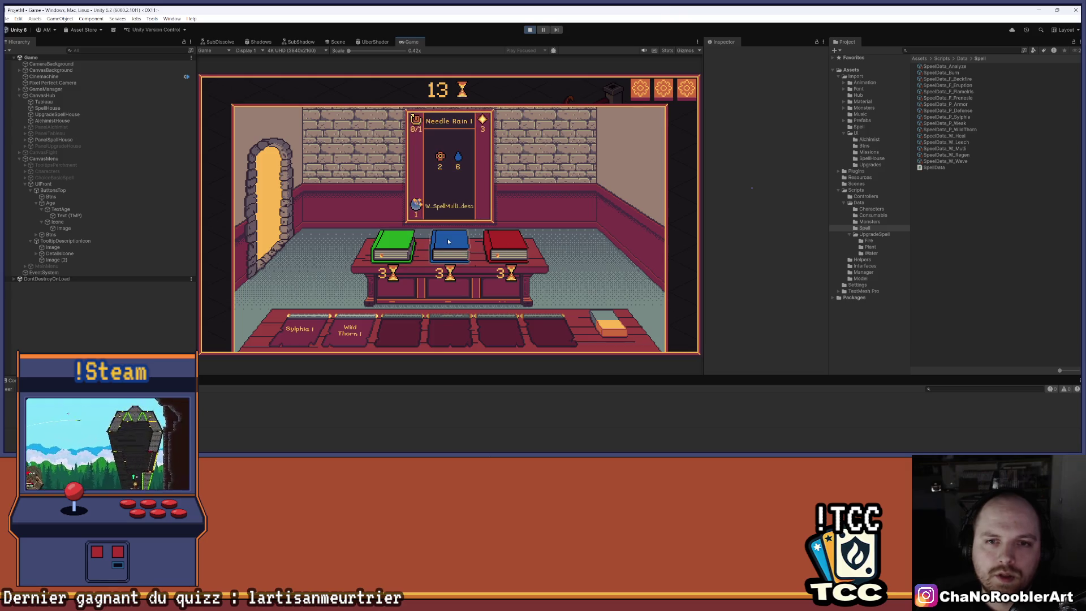
mouse_move(389, 249)
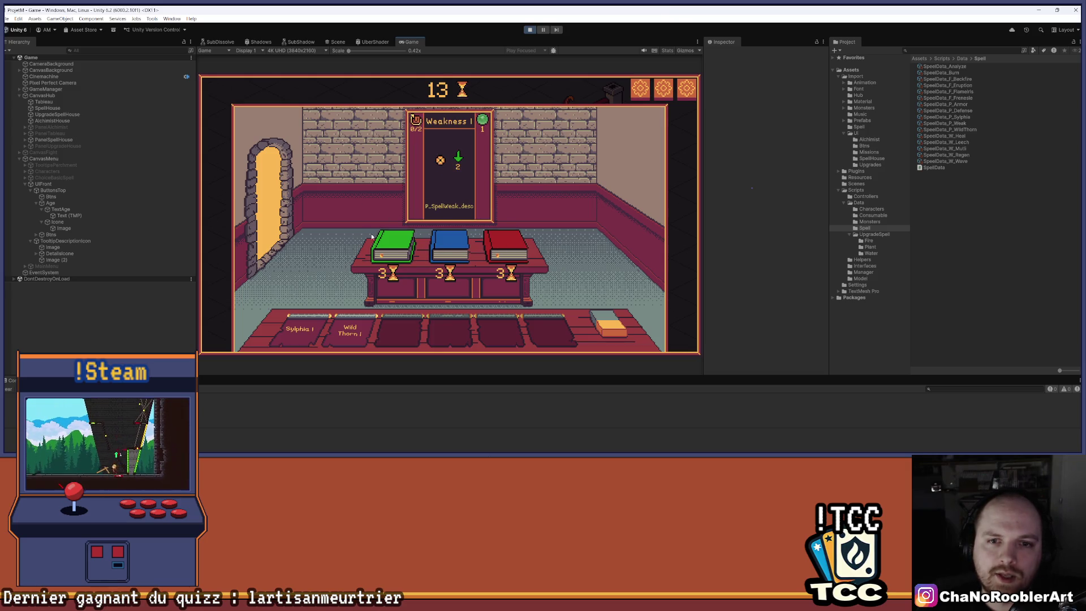
mouse_move(508, 285)
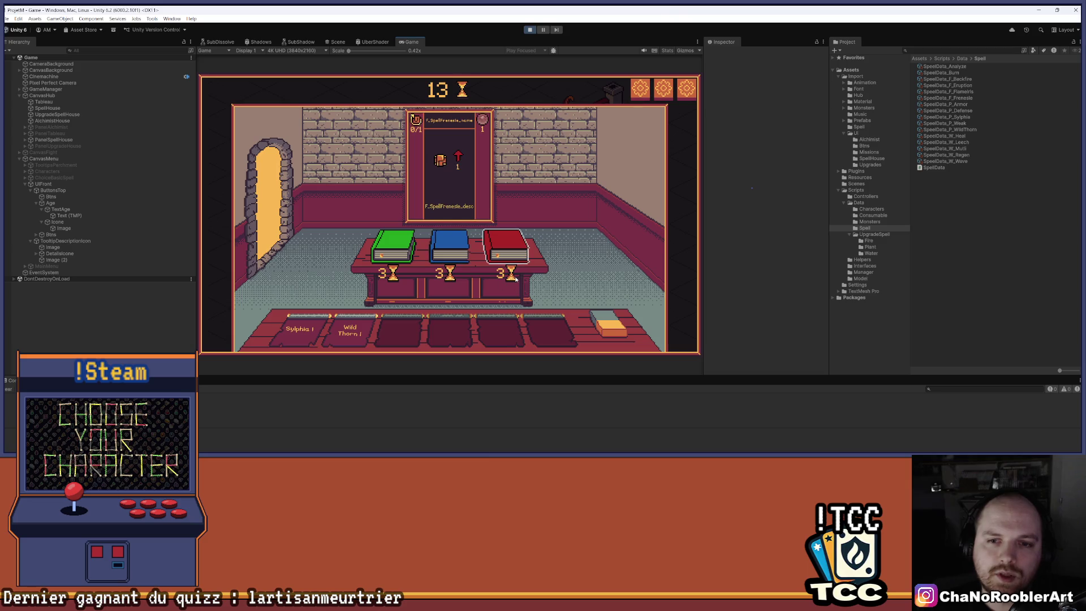
mouse_move(400, 278)
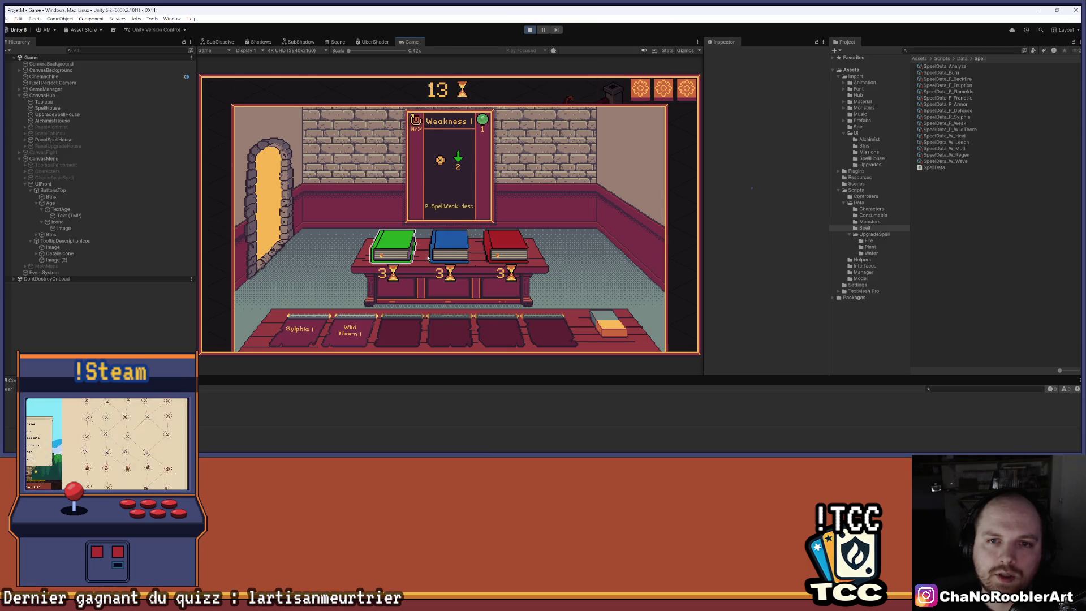
mouse_move(294, 347)
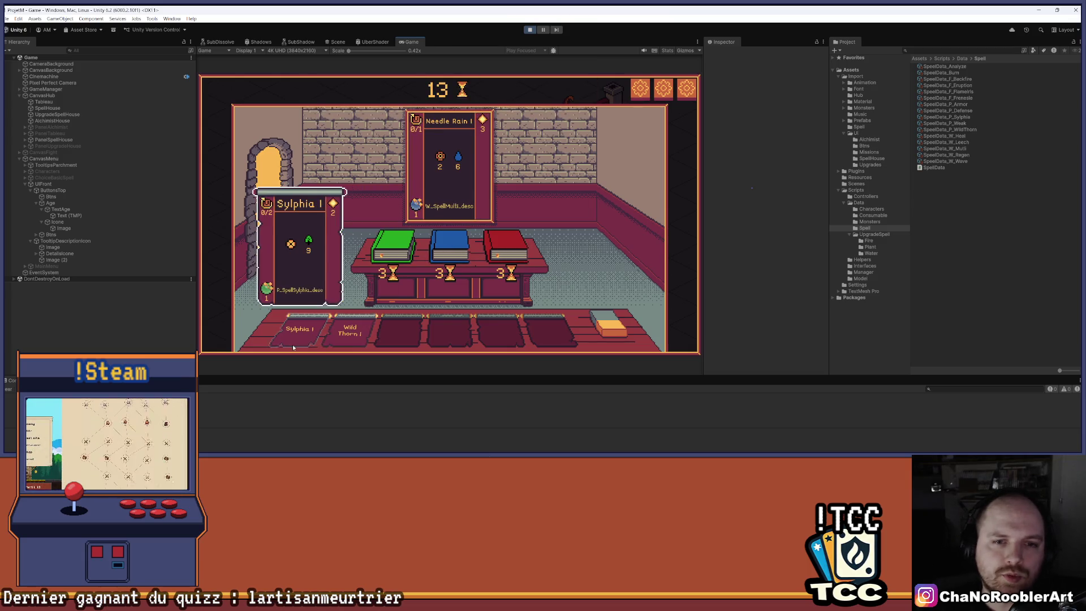
click(396, 244)
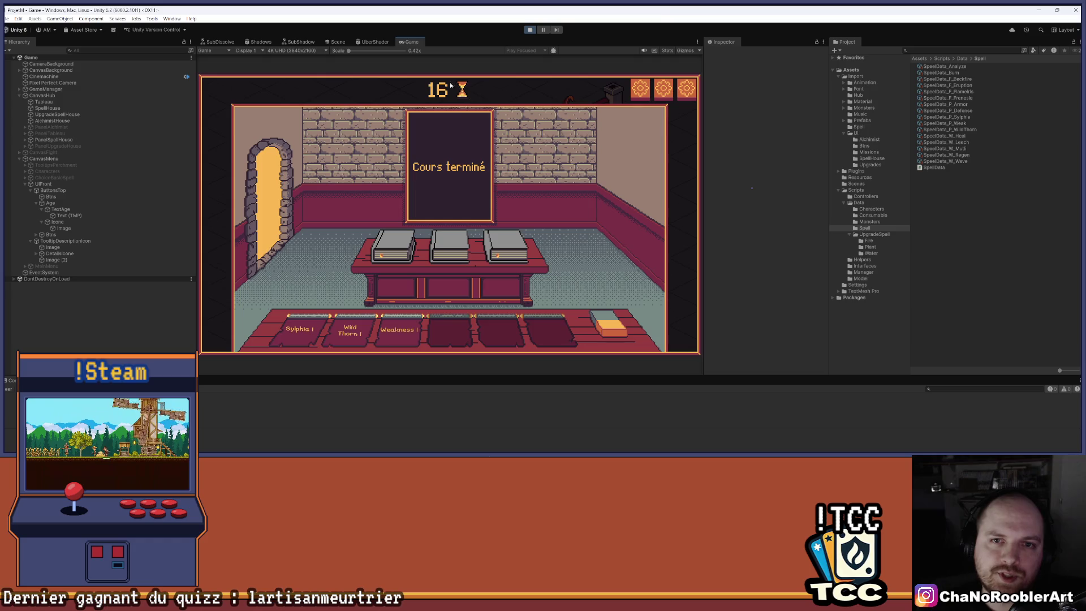
click(267, 187)
click(625, 263)
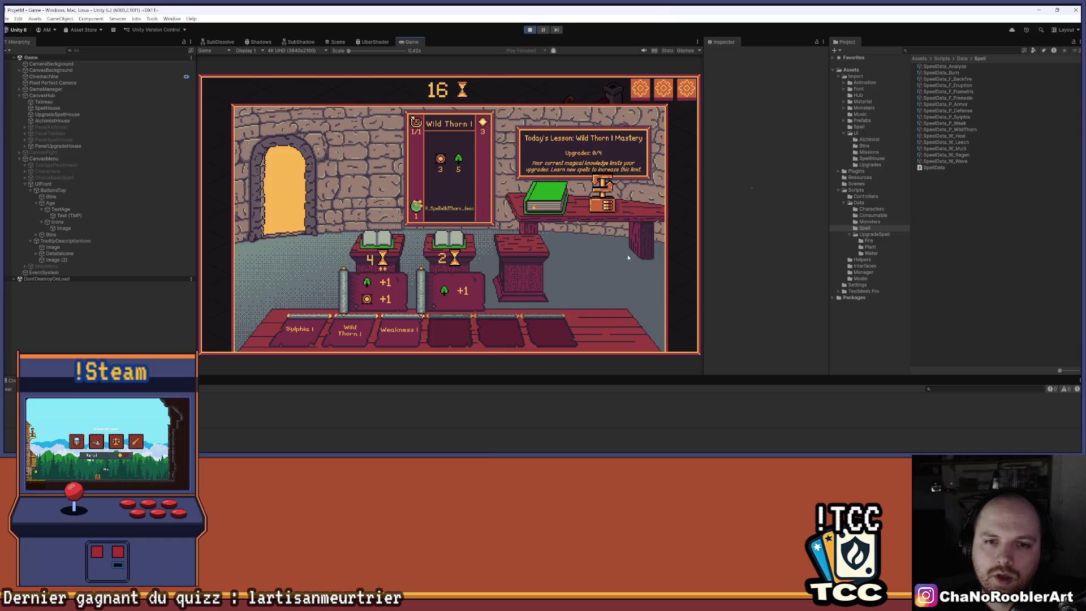
Step: Take the first Wild Thorn upgrade to get Wild Thorn II, then return to mission selection
click(378, 336)
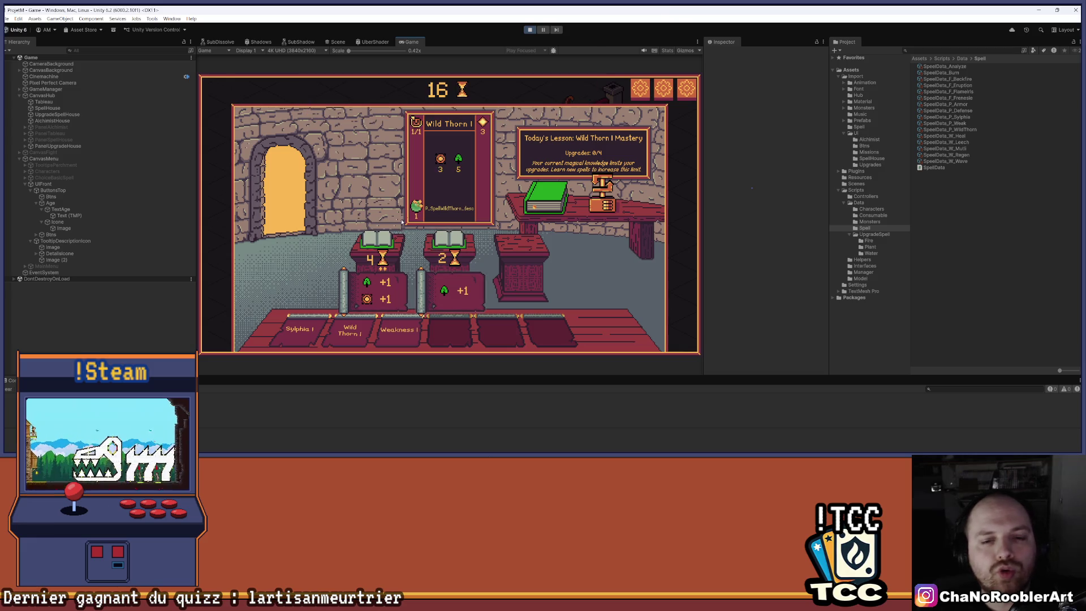
click(380, 292)
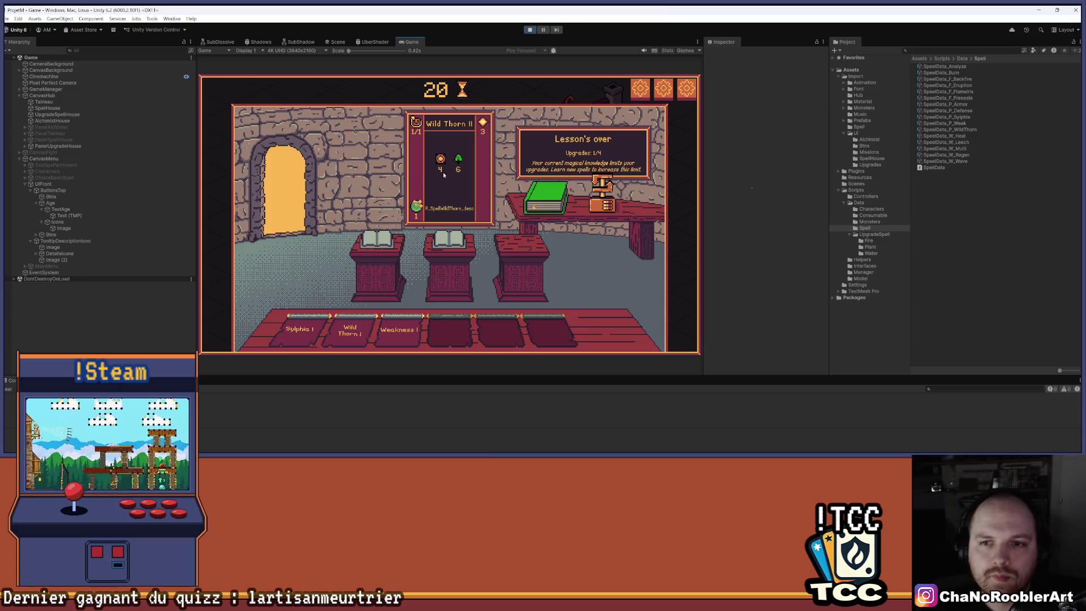
mouse_move(454, 162)
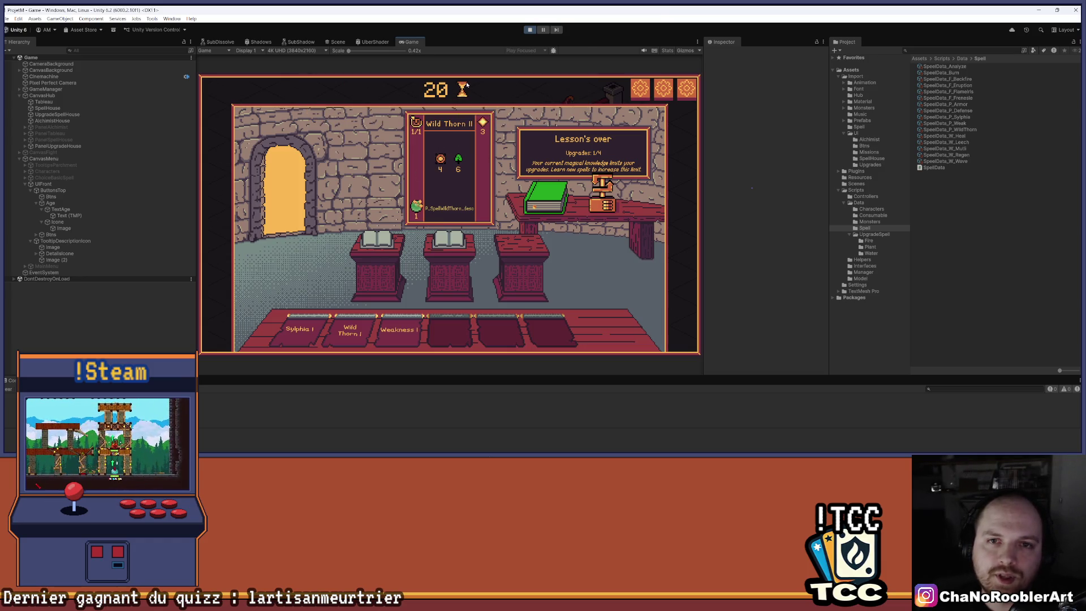
click(283, 171)
click(442, 244)
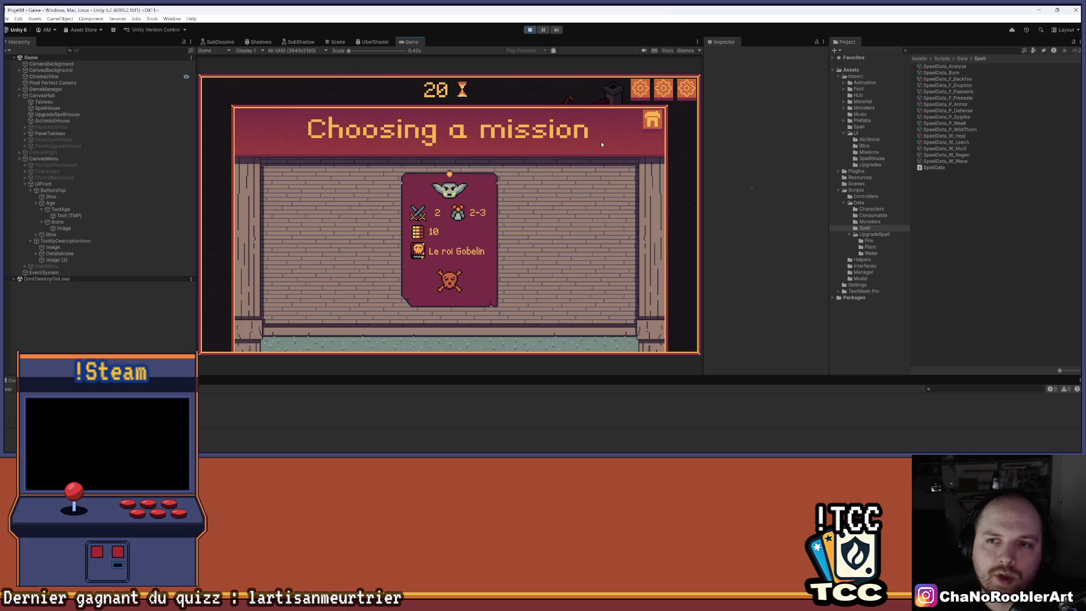
Step: Buy a water grenade and a heal potion at the alchemist, then return to mission selection
click(650, 120)
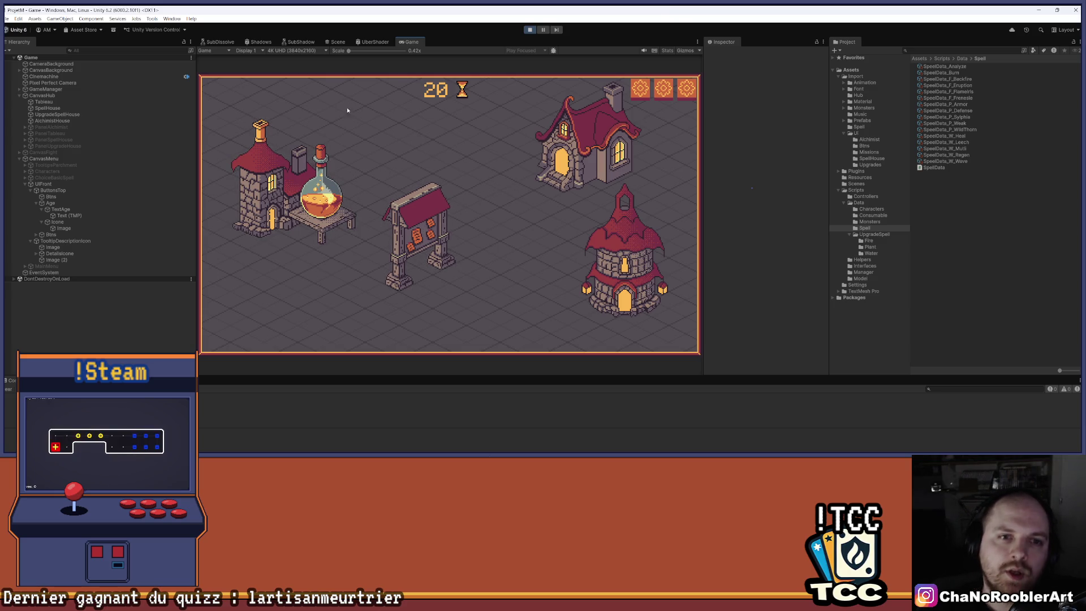
click(236, 205)
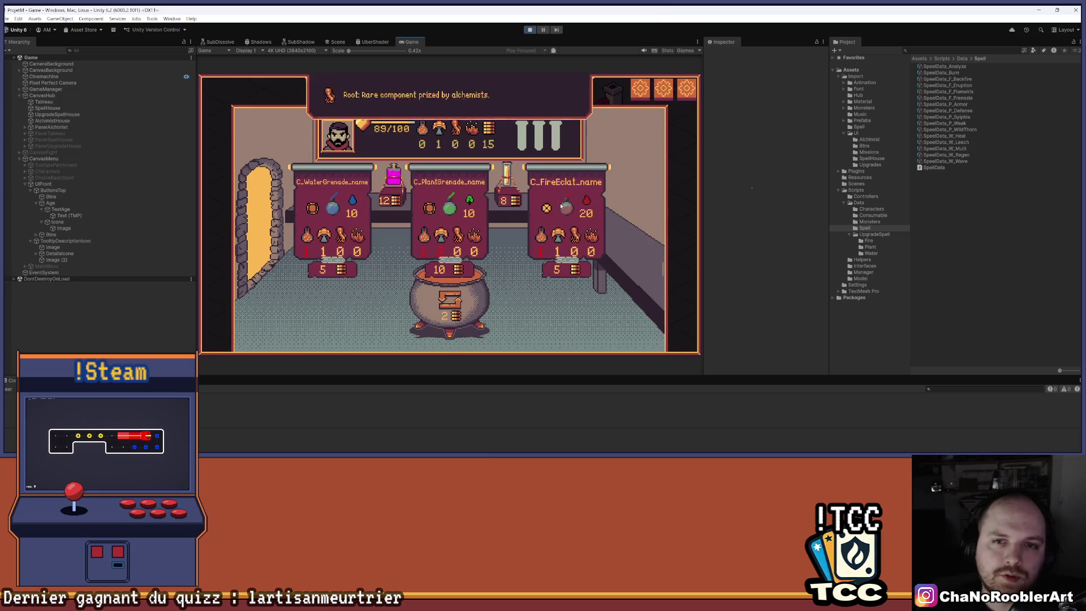
mouse_move(440, 130)
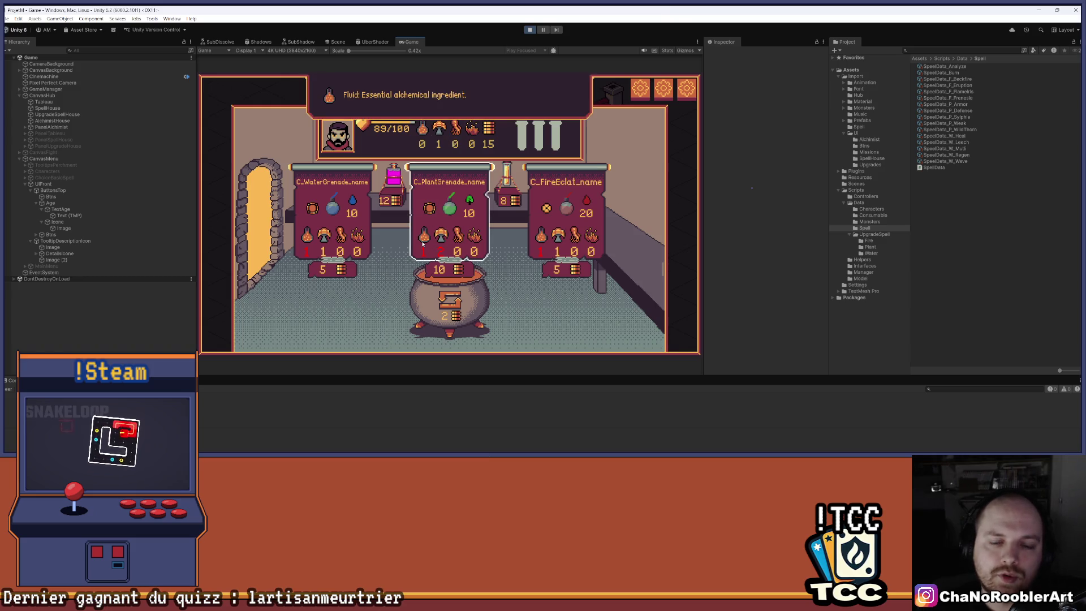
mouse_move(442, 239)
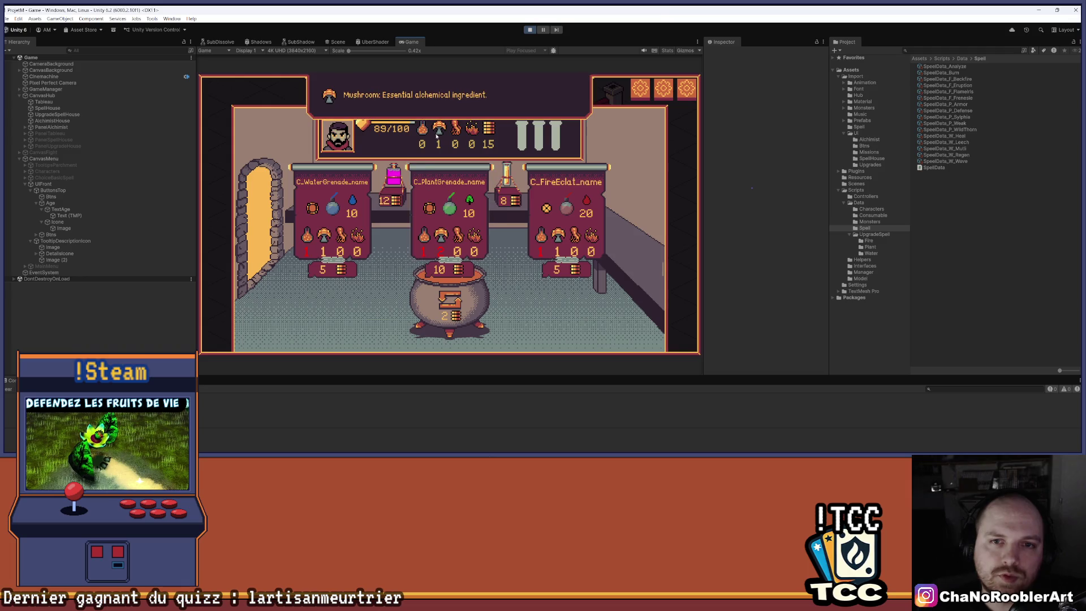
mouse_move(574, 240)
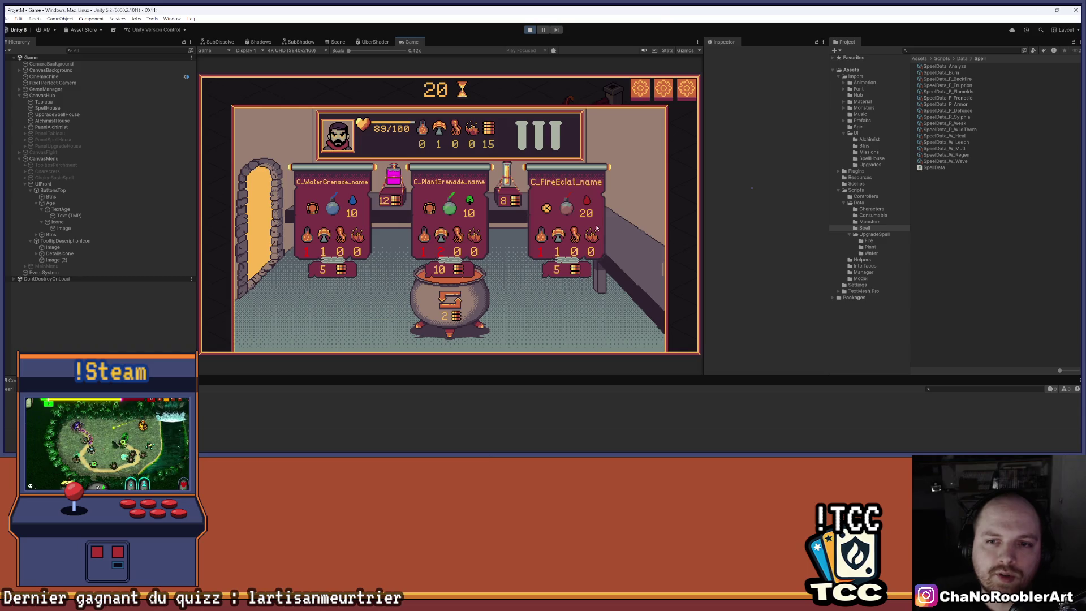
click(330, 207)
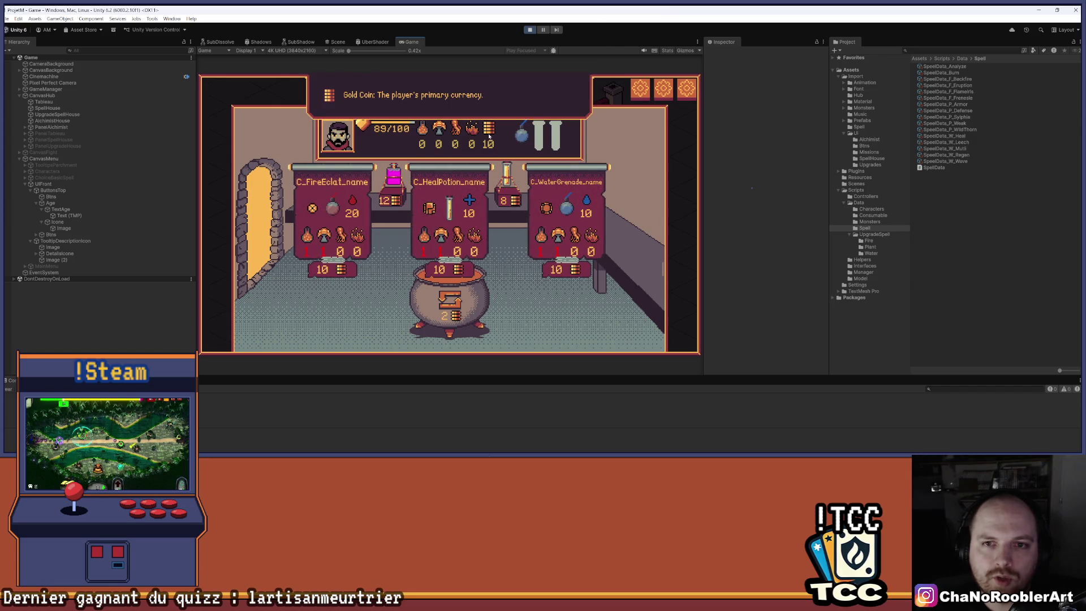
click(451, 195)
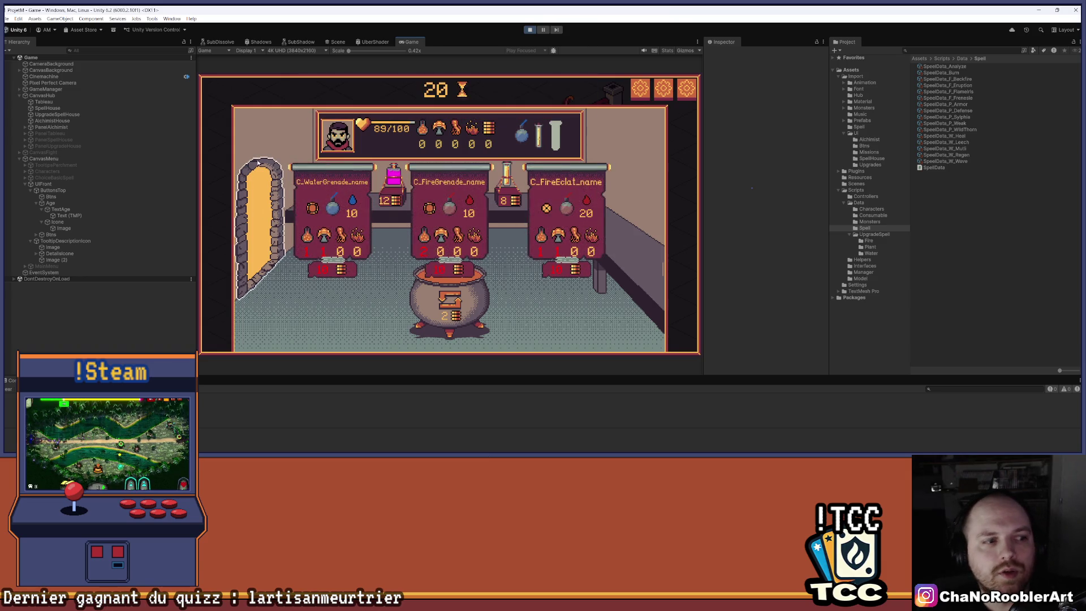
click(249, 198)
click(438, 229)
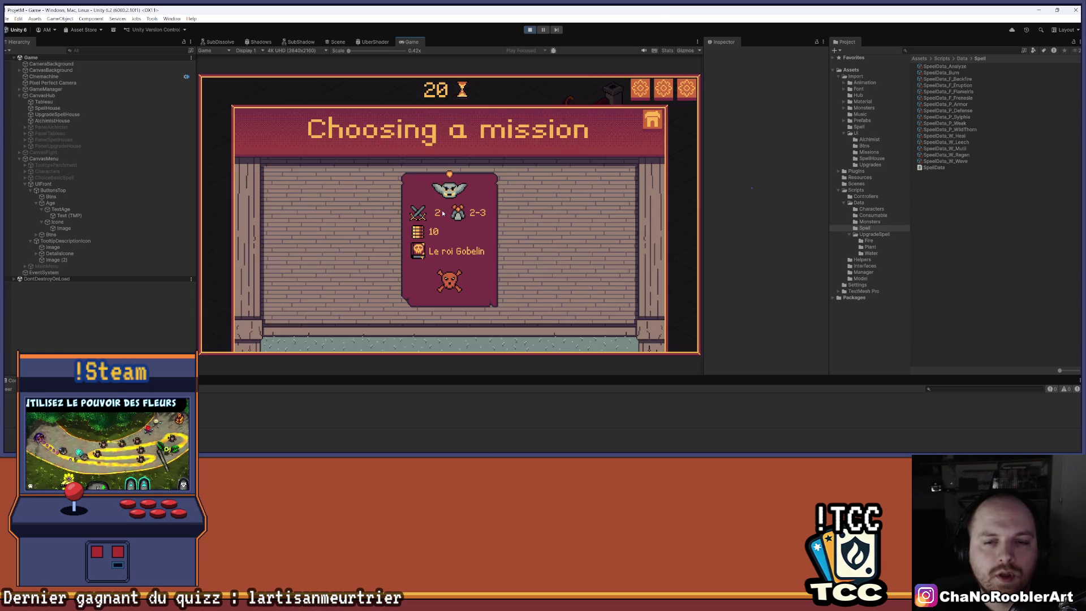
Step: Start the goblin mission and win the first fight with the water grenade and Wild Thorn II
click(459, 219)
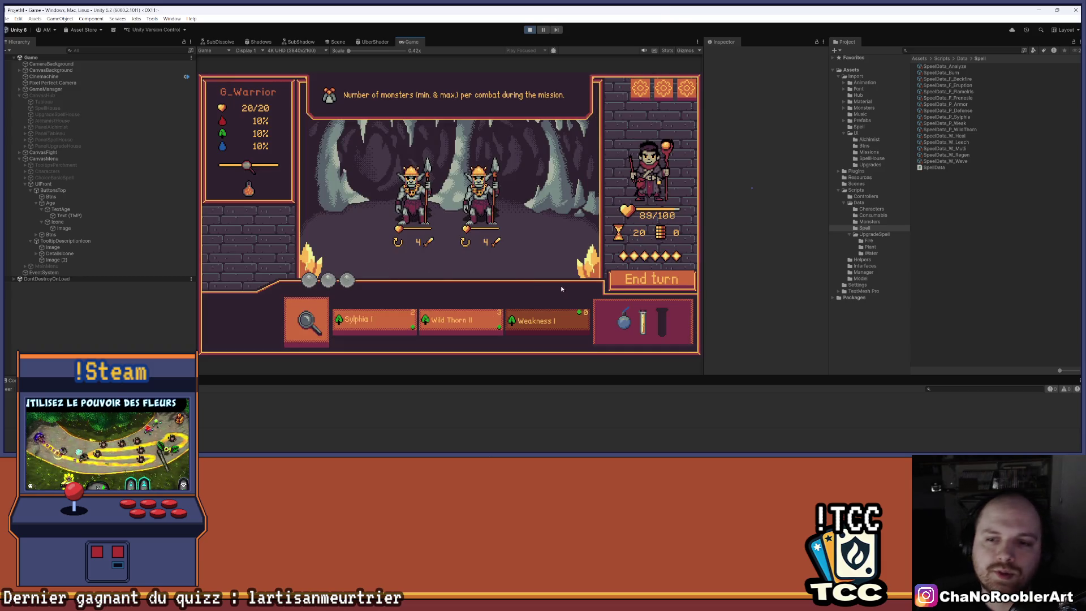
mouse_move(459, 322)
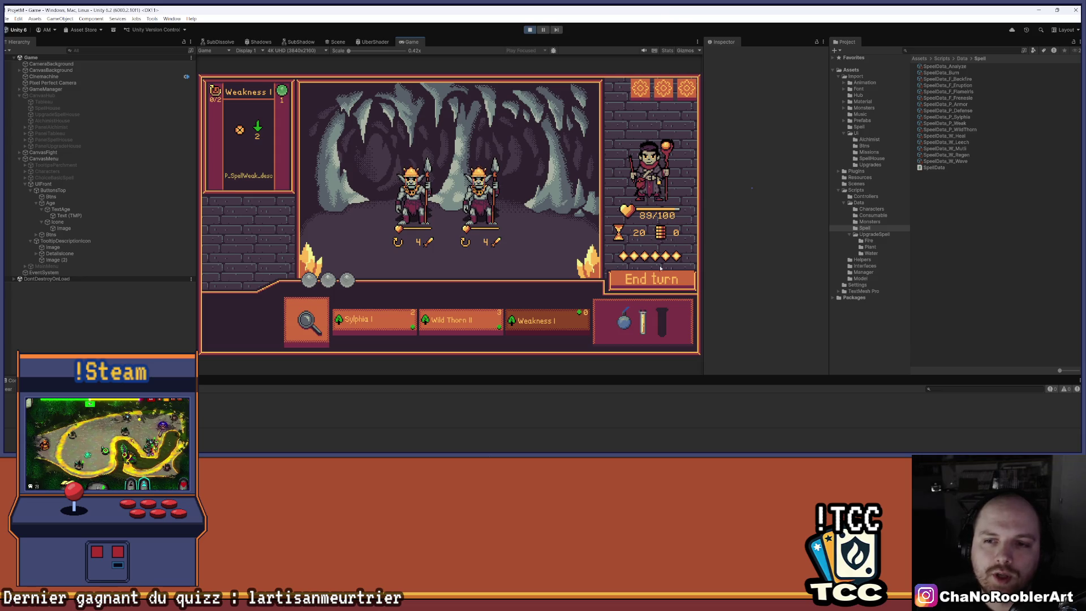
mouse_move(413, 195)
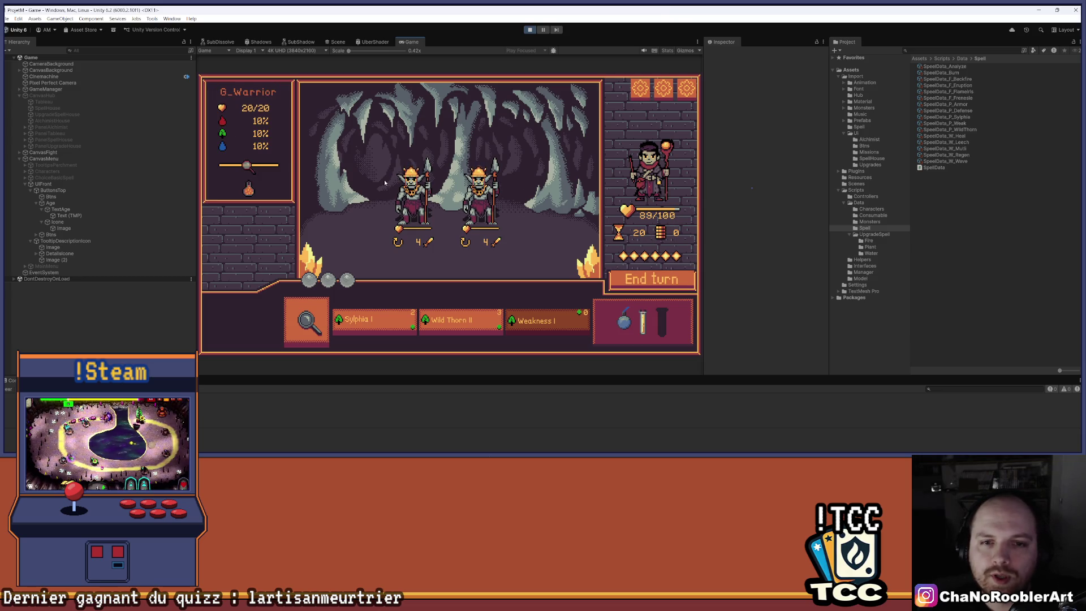
mouse_move(373, 320)
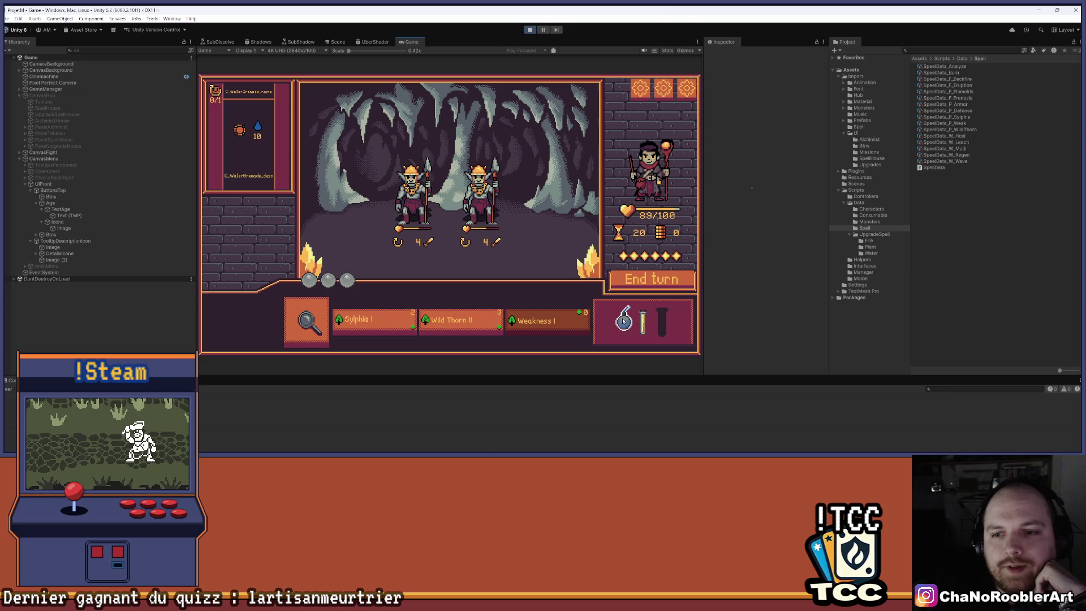
click(623, 321)
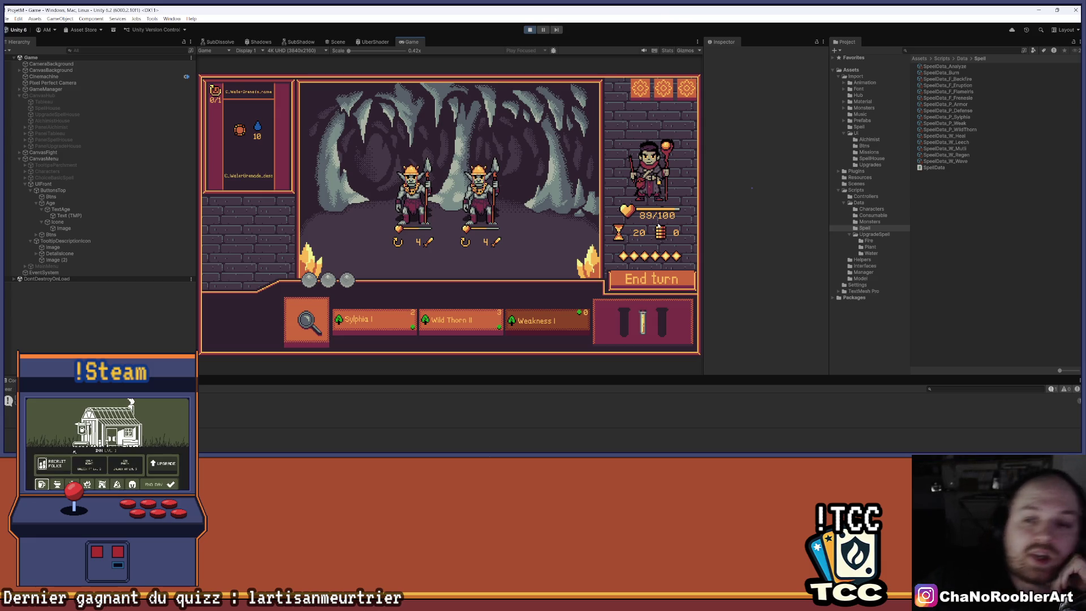
mouse_move(640, 317)
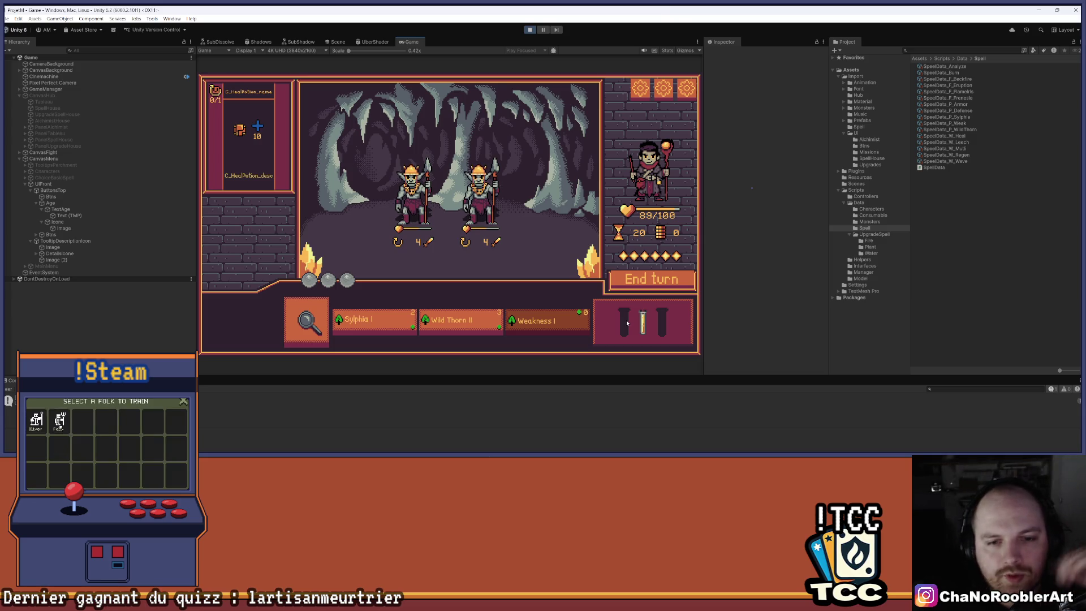
click(460, 322)
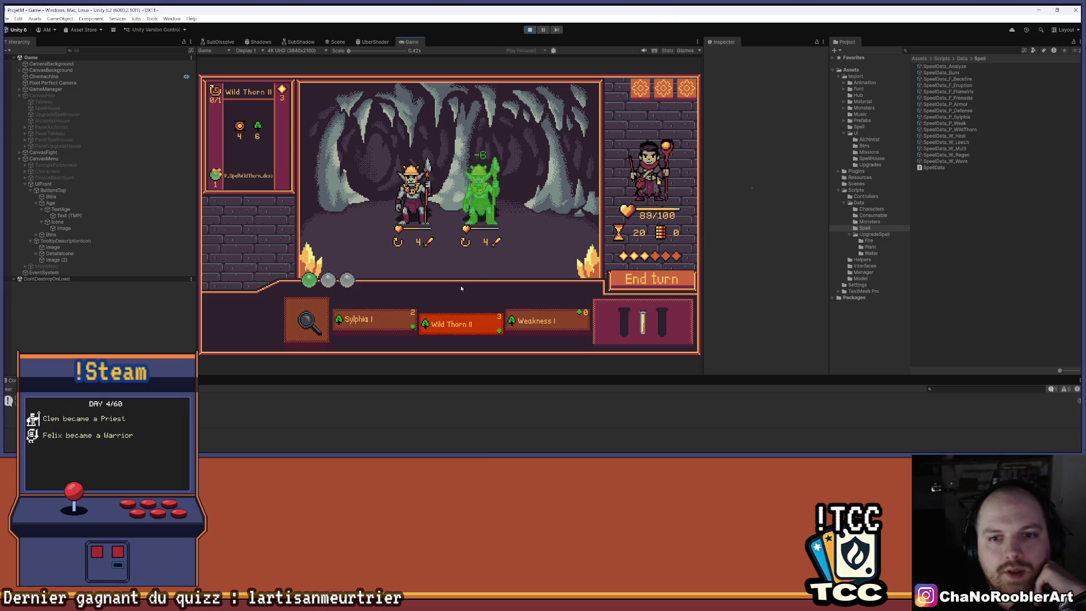
click(480, 263)
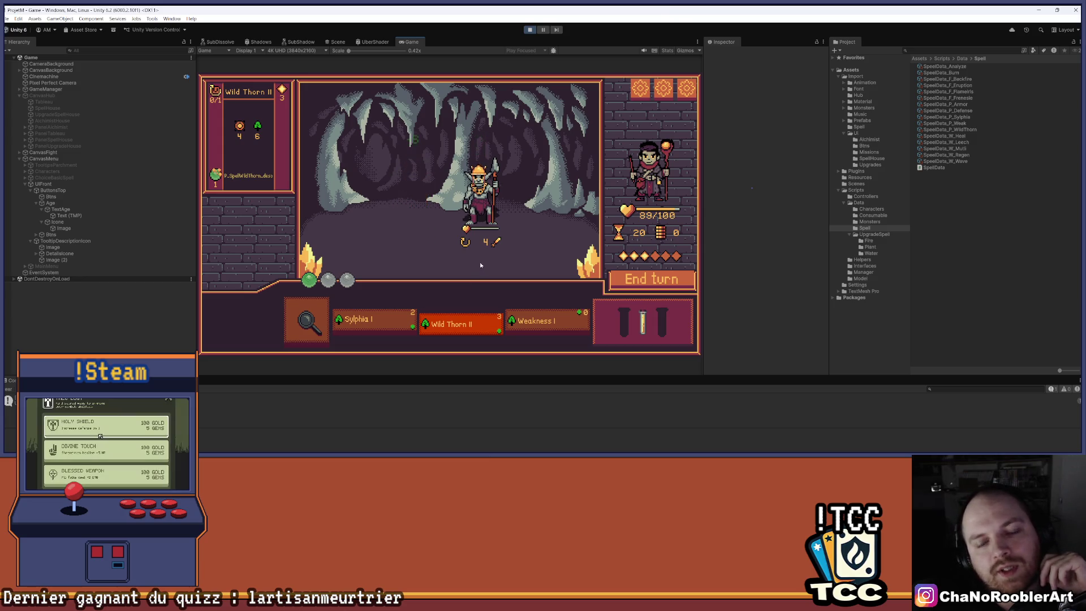
click(514, 258)
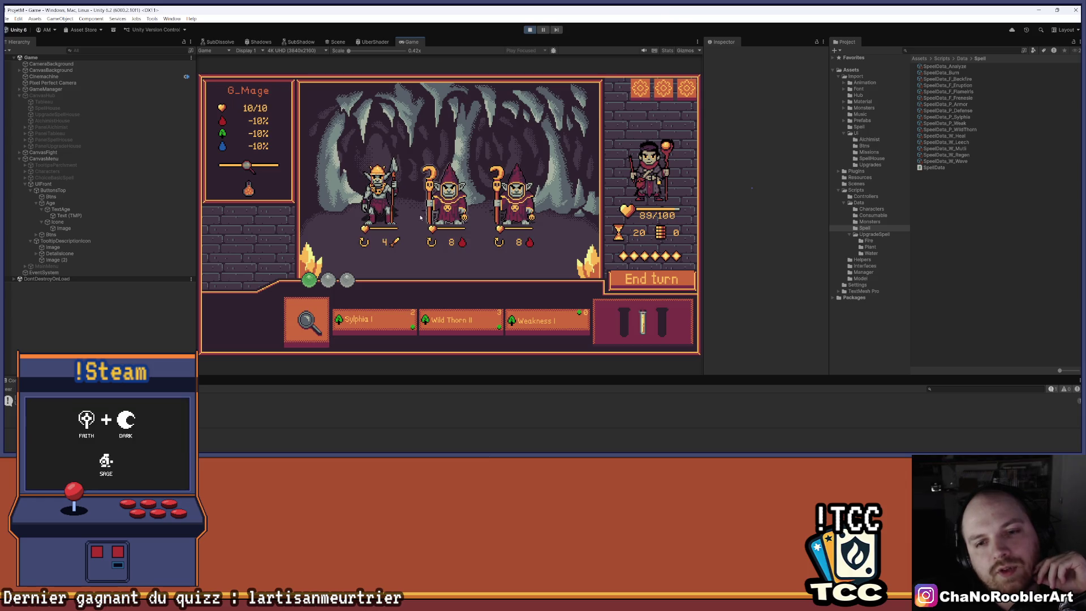
Step: In the next fight, analyze the middle goblin, cast Wild Thorn II, and end the turn
mouse_move(613, 328)
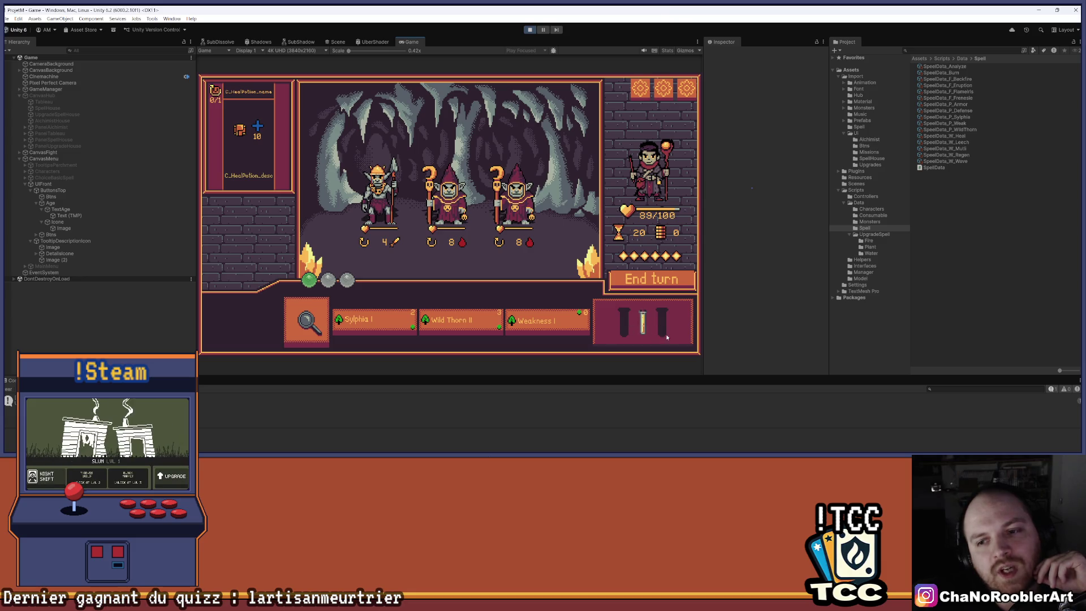
mouse_move(421, 221)
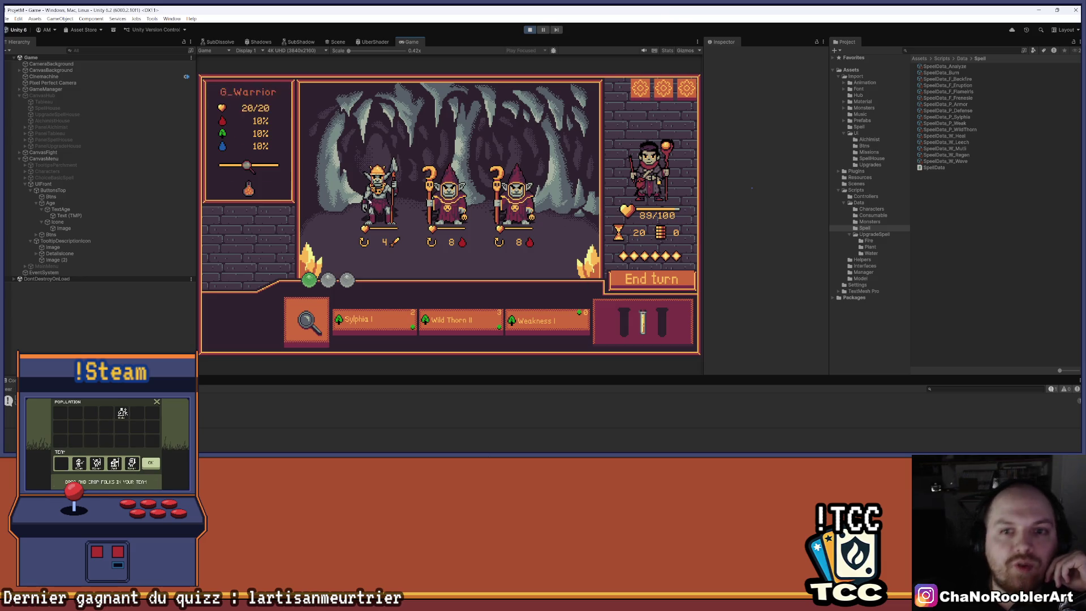
click(322, 310)
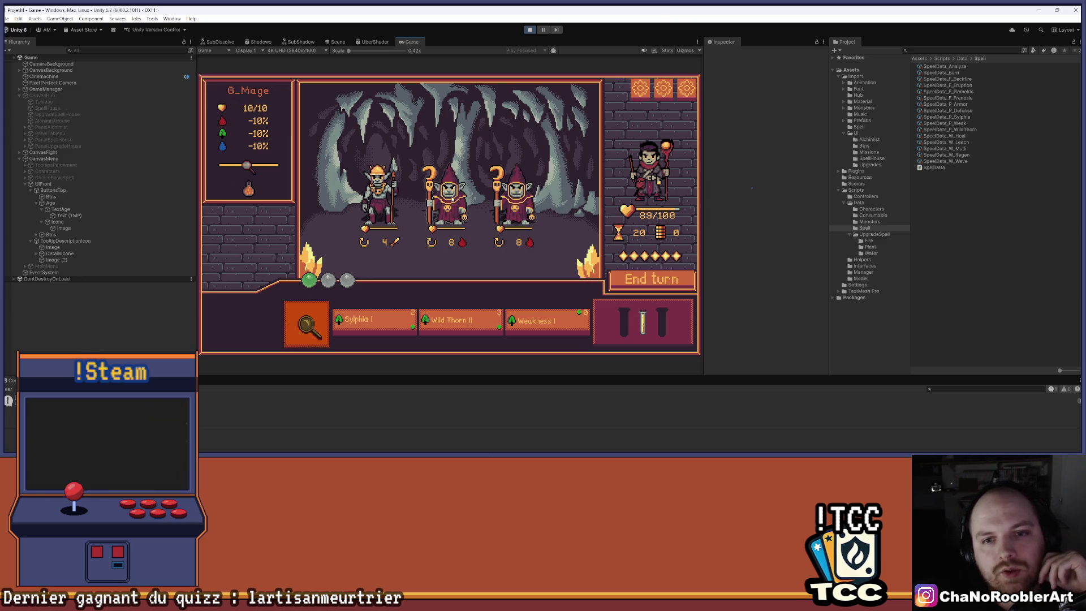
click(450, 319)
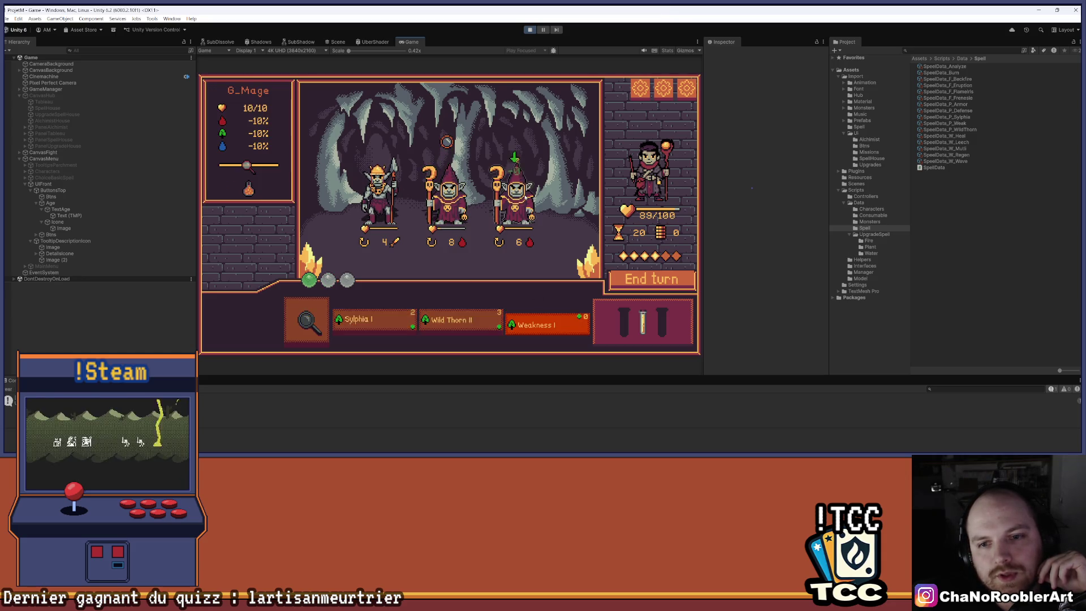
click(453, 319)
click(466, 146)
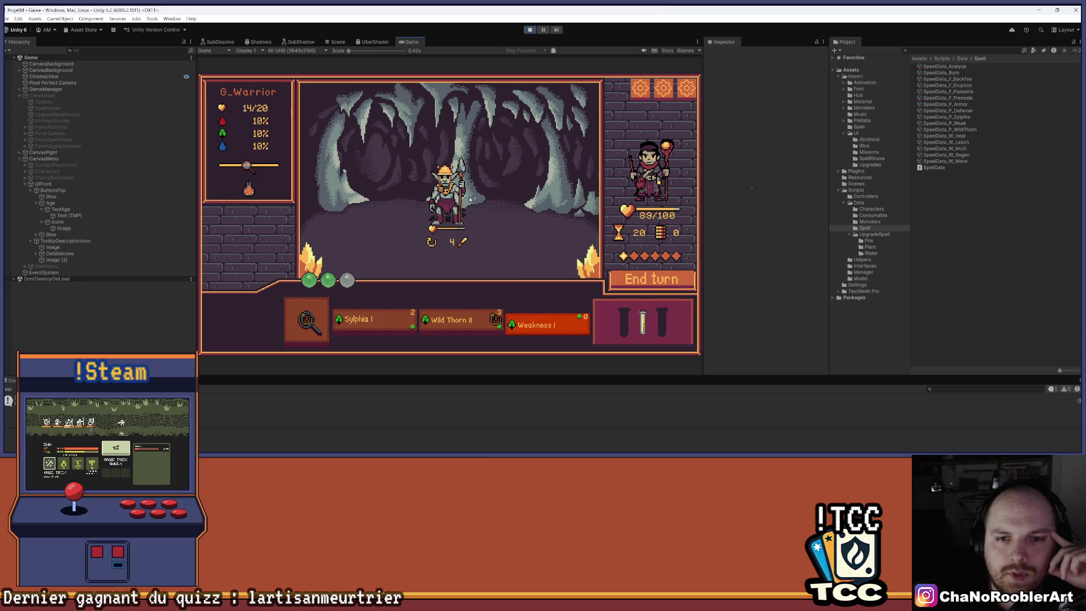
click(647, 281)
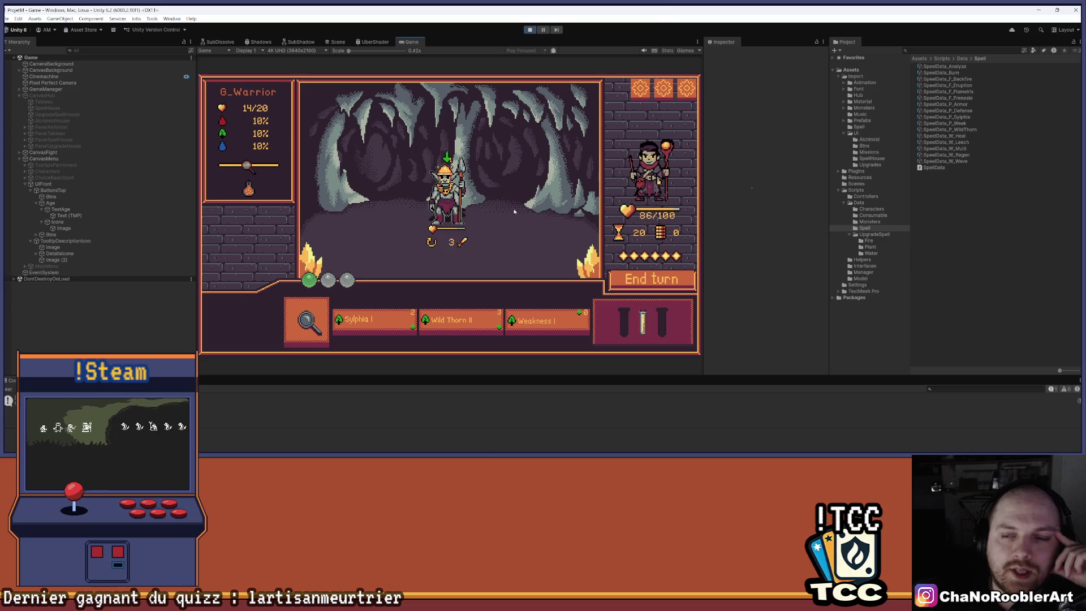
Step: Finish the last goblin with Sylphia I and continue past the Mission Successful summary
click(362, 321)
click(452, 185)
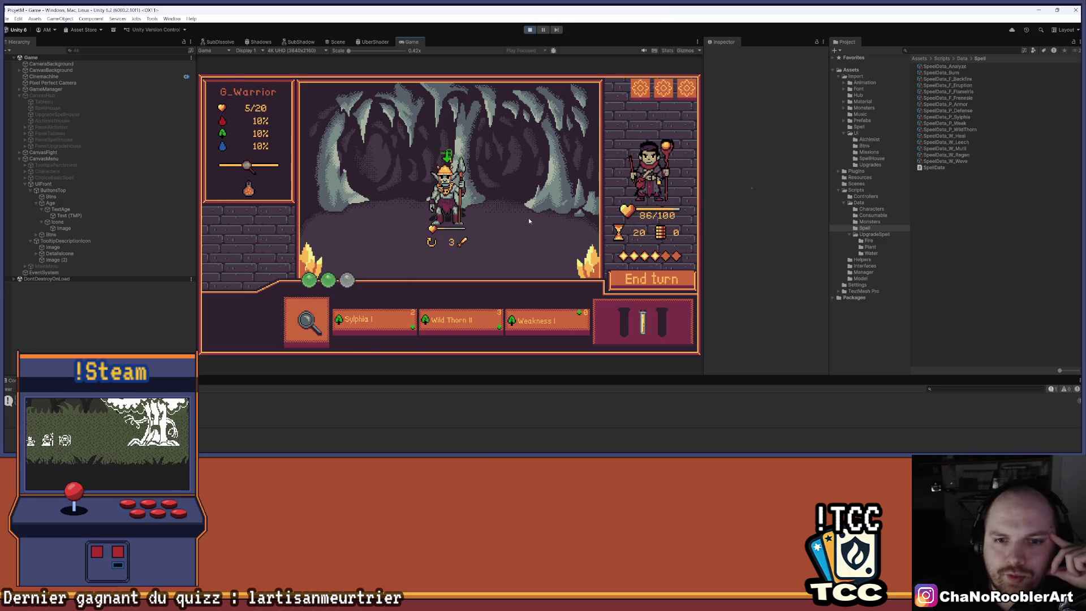
key(2)
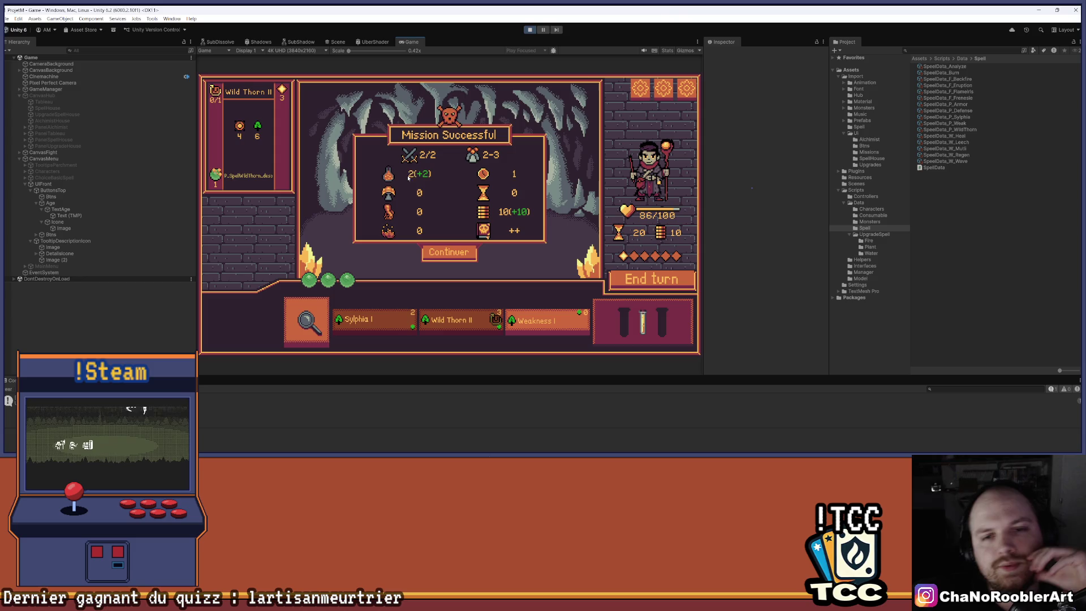
click(460, 253)
Step: Browse the alchemist shop's ingredients, then head to the spell-upgrade house for the Wild Thorn II lesson
click(332, 197)
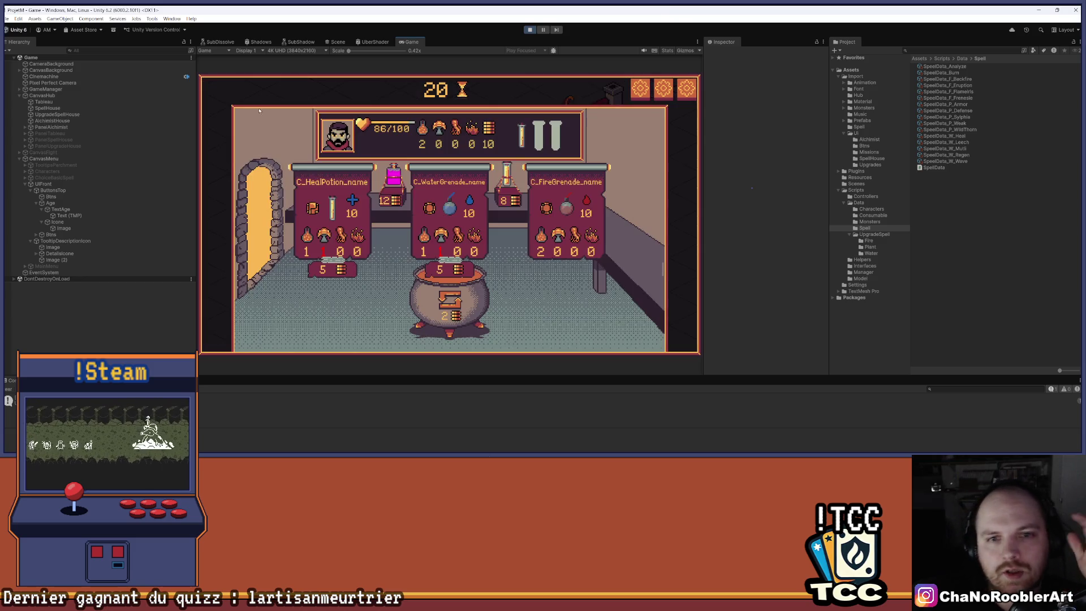
click(613, 243)
click(613, 243)
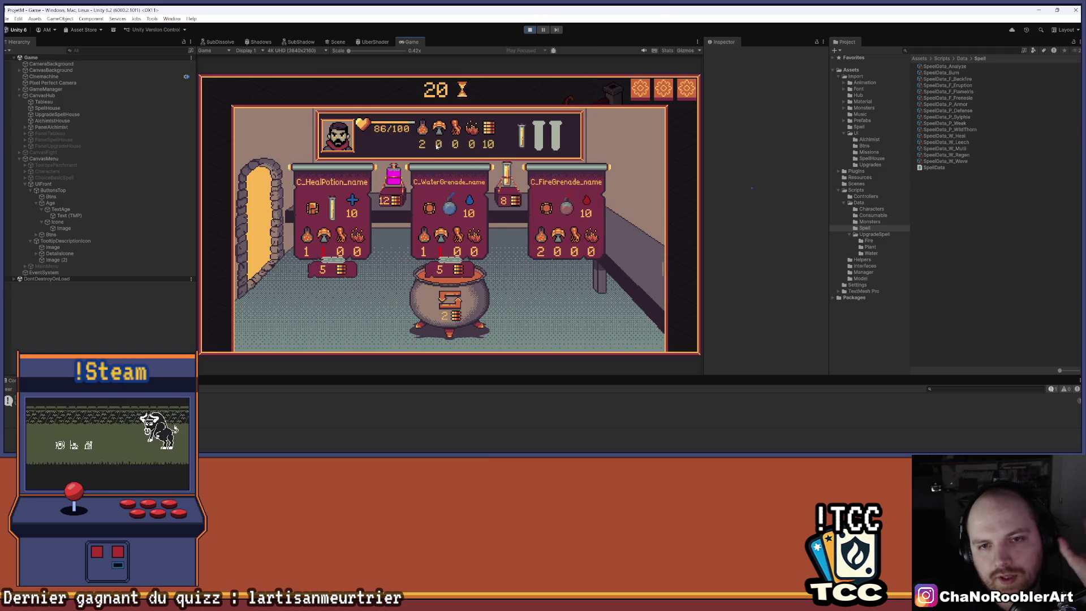
mouse_move(450, 137)
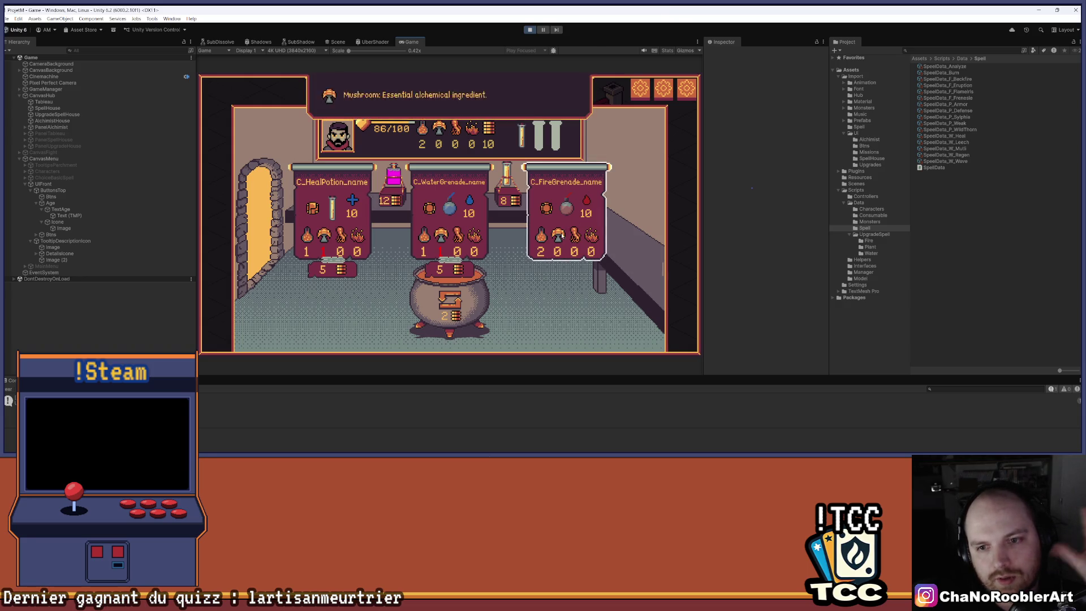
mouse_move(569, 229)
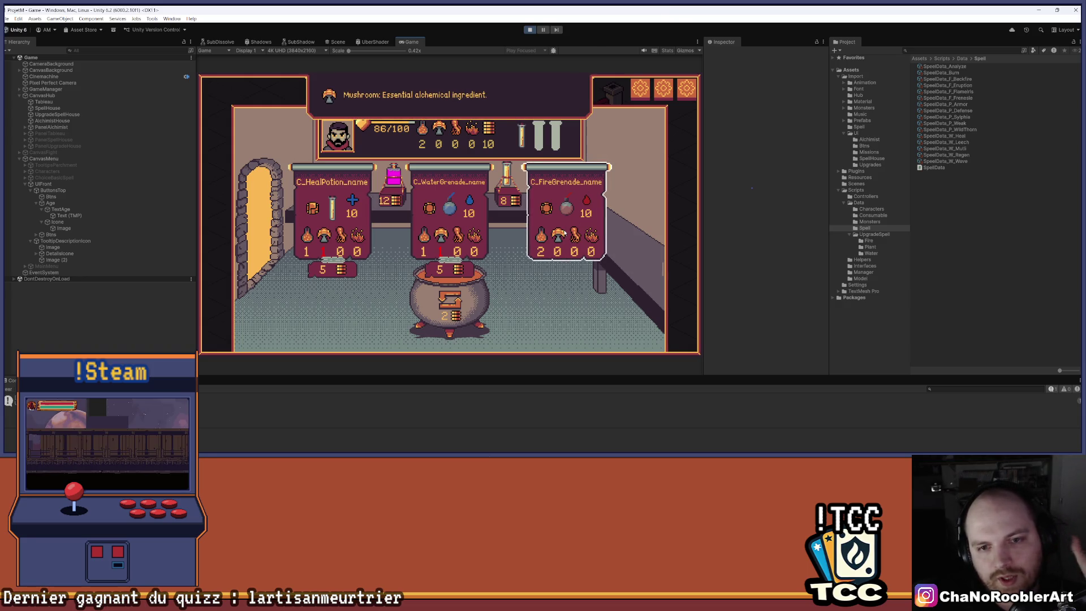
mouse_move(496, 136)
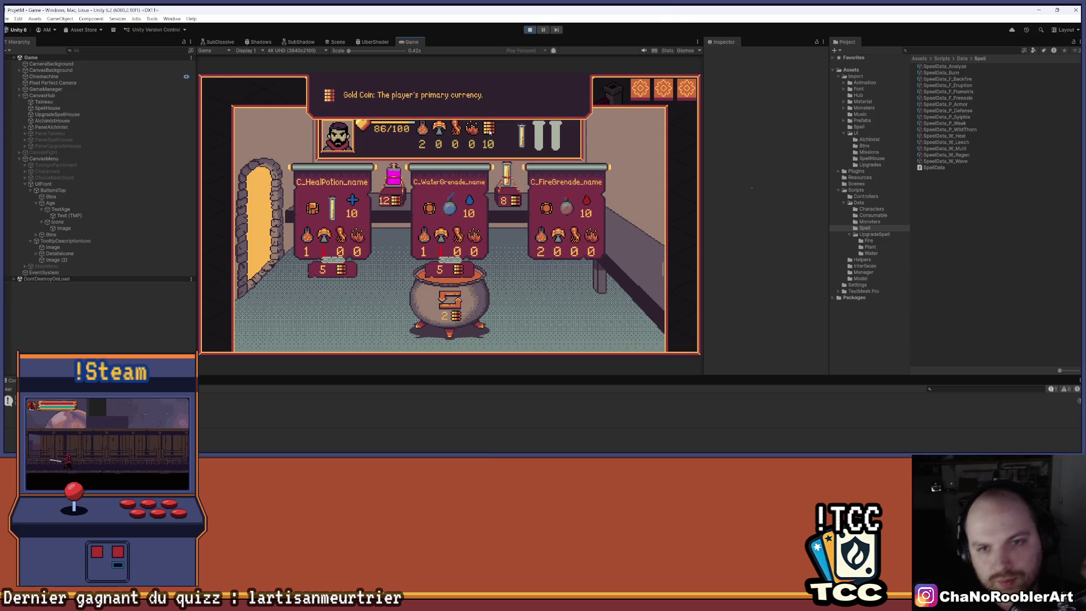
click(267, 183)
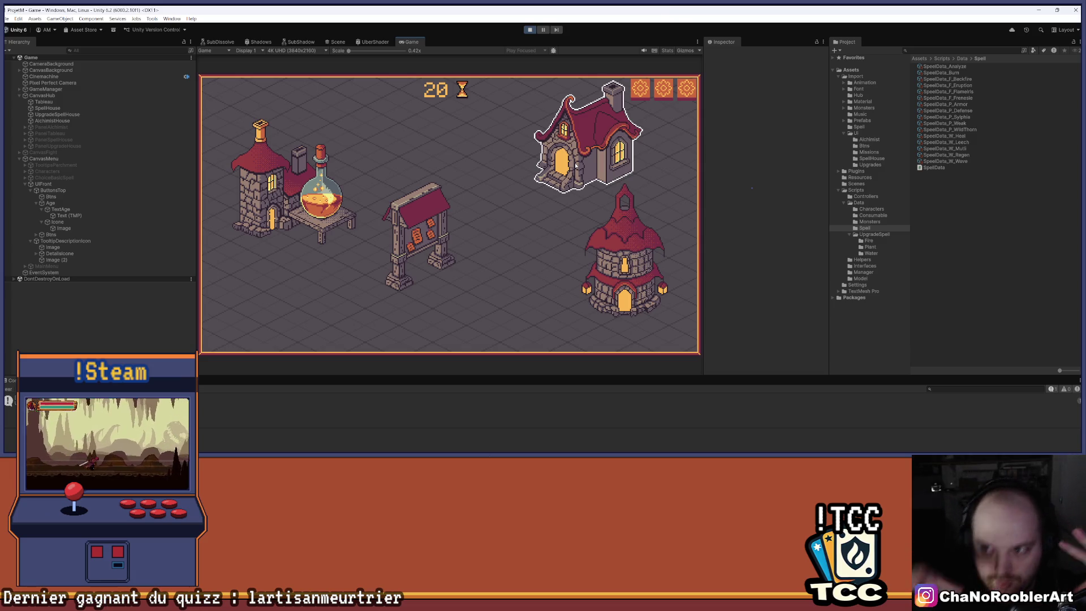
click(645, 294)
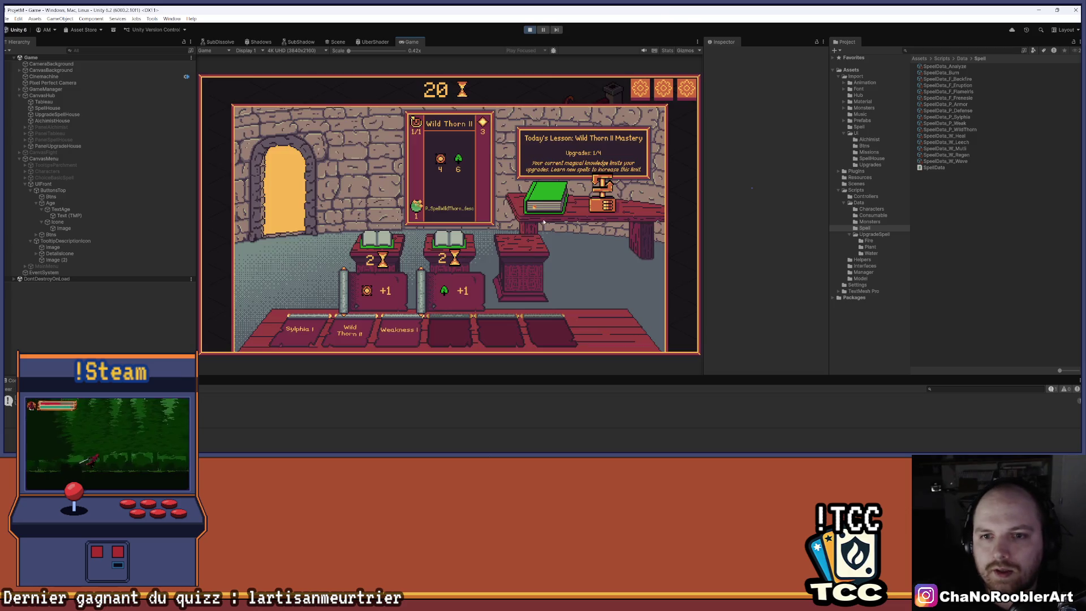
Step: Launch the third, elite mission and cast Sylphia I on the left goblin
click(321, 177)
click(440, 179)
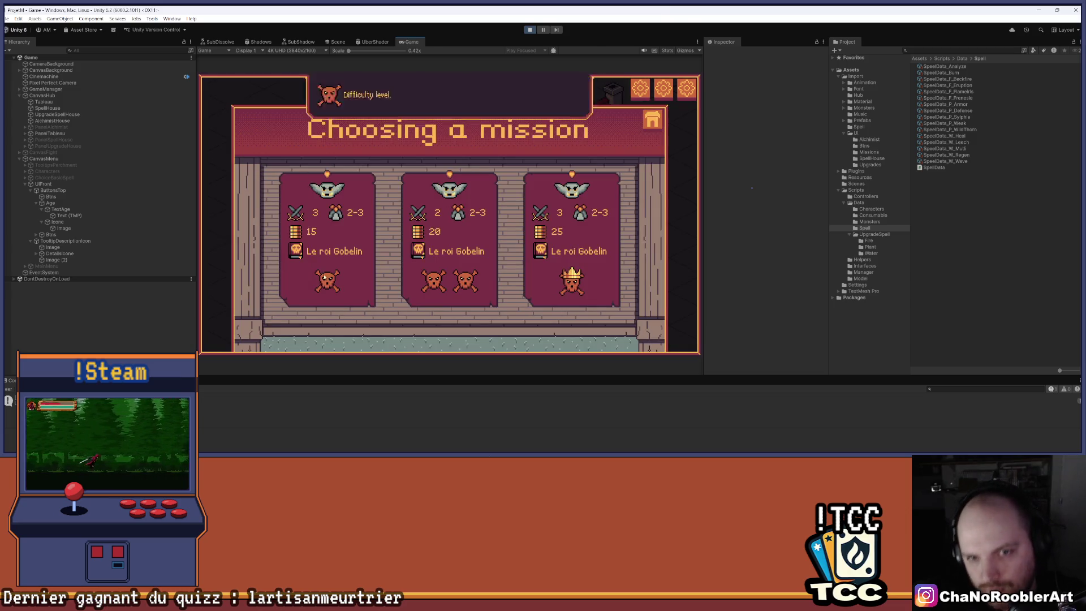
click(657, 123)
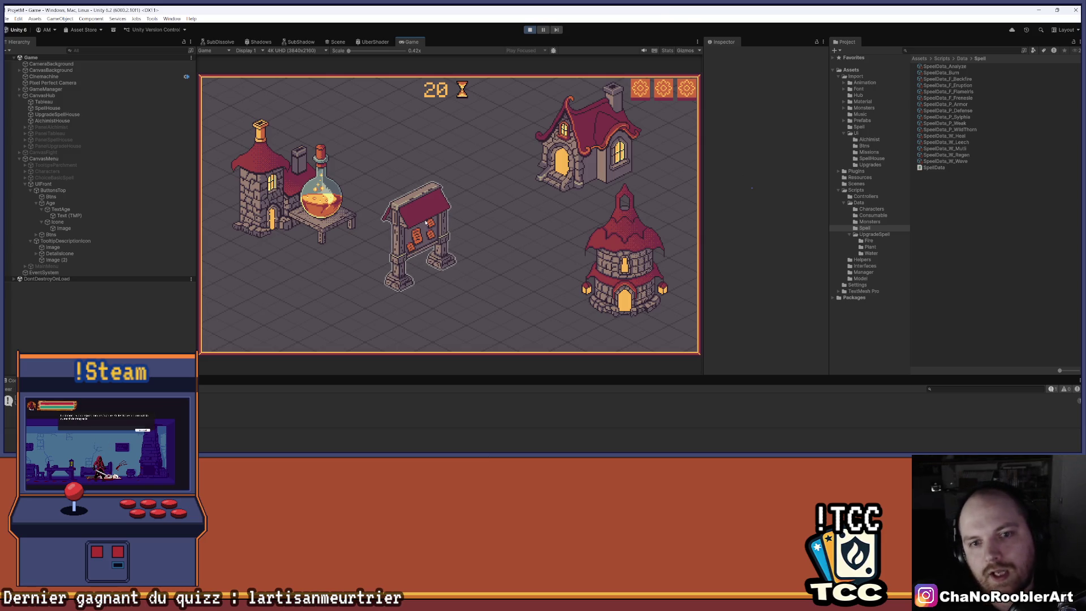
click(418, 235)
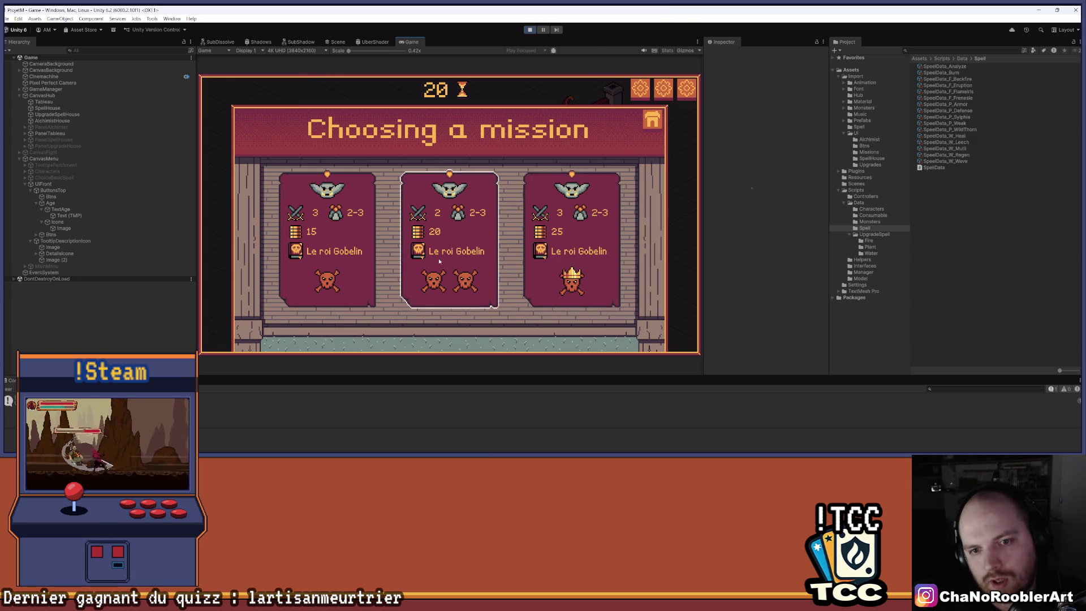
mouse_move(330, 289)
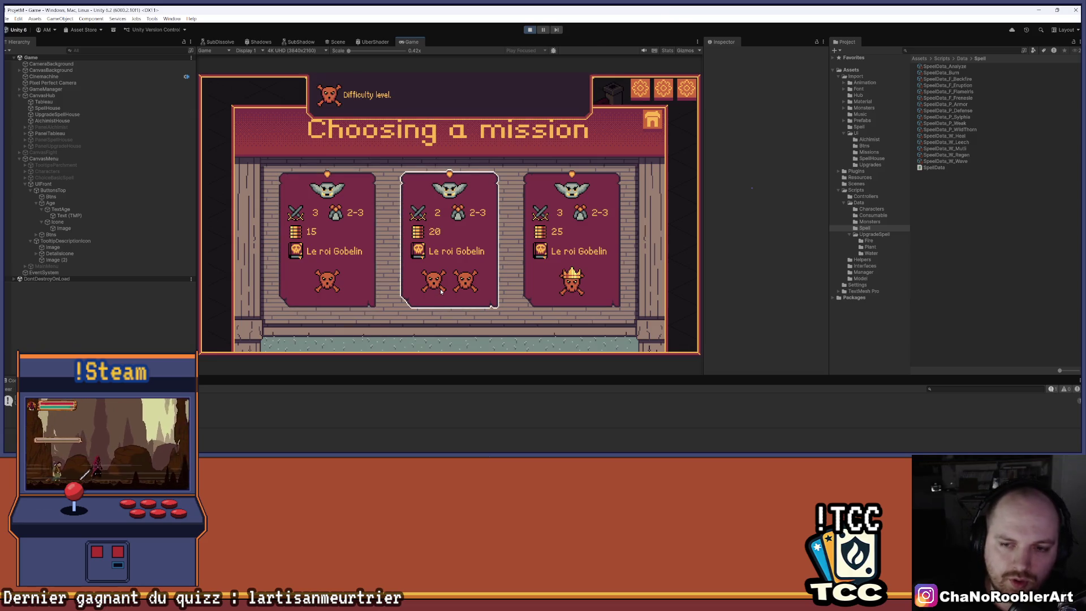
mouse_move(582, 277)
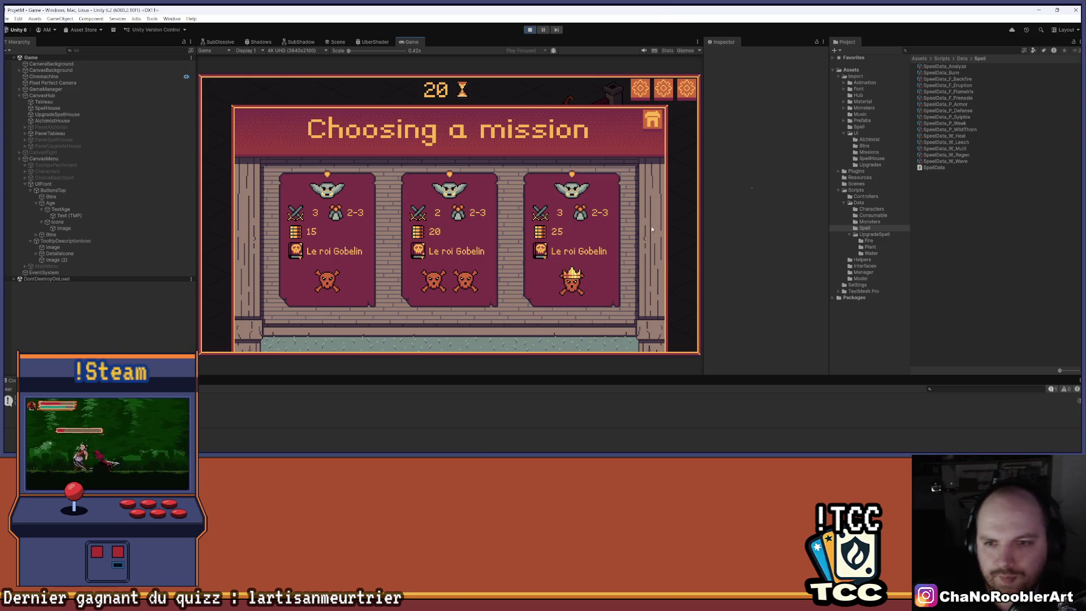
click(598, 252)
mouse_move(385, 334)
mouse_down()
mouse_move(415, 296)
mouse_move(423, 145)
mouse_up()
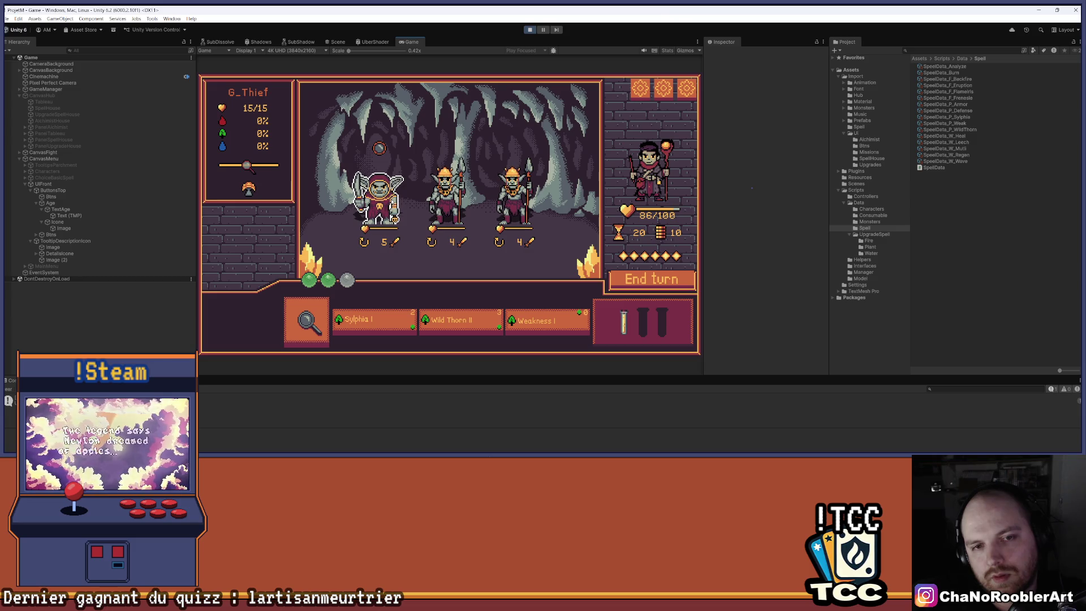
Step: Defeat the three goblins using Weakness, Wild Thorn II twice, and a final Sylphia I
click(368, 320)
click(447, 195)
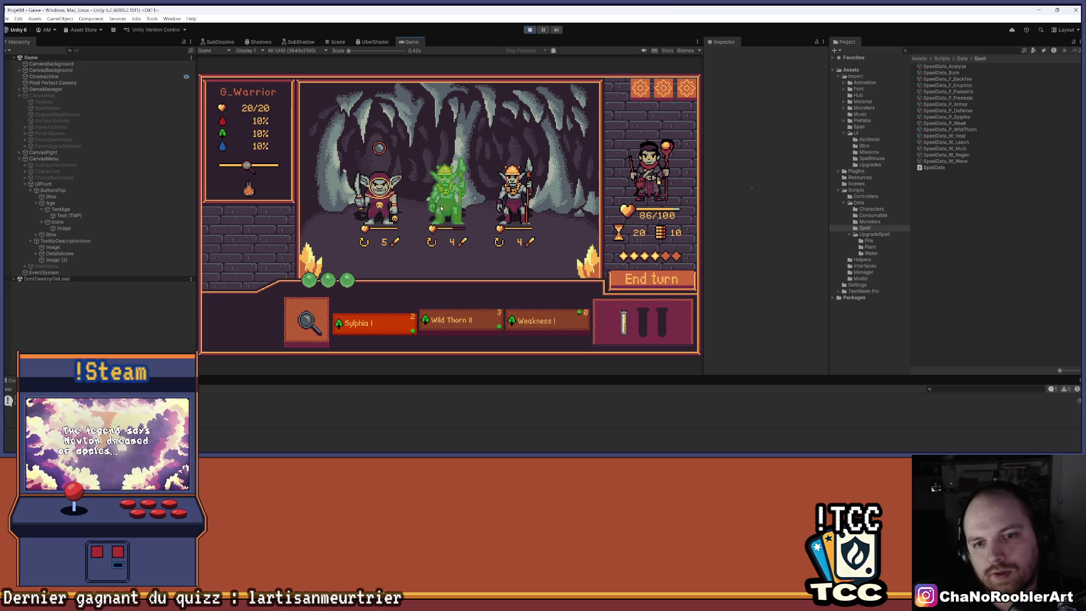
click(498, 319)
click(507, 246)
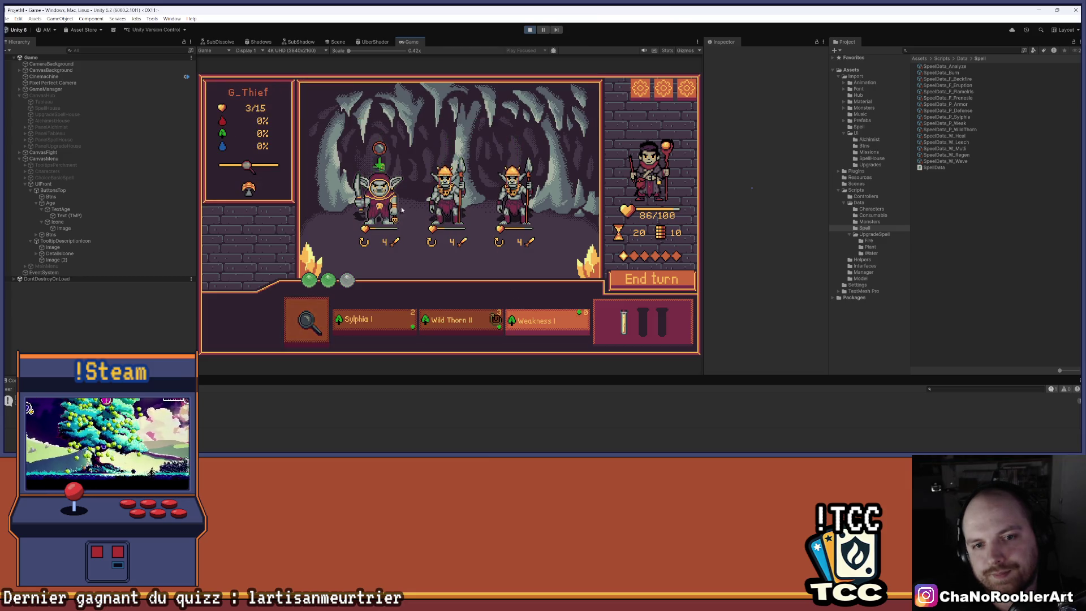
click(512, 196)
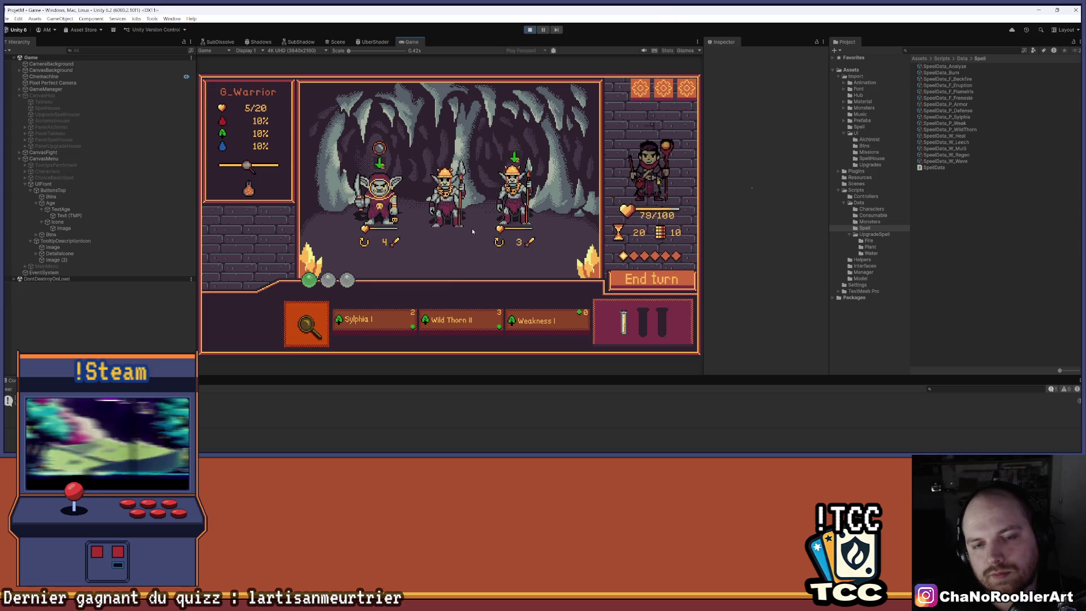
click(471, 328)
click(512, 195)
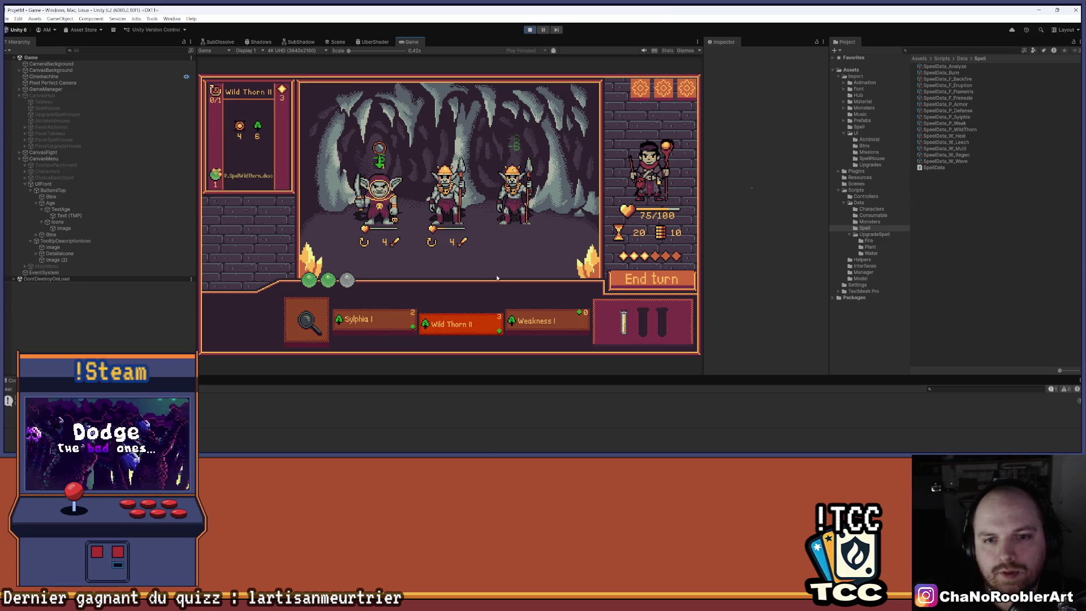
click(374, 321)
click(447, 192)
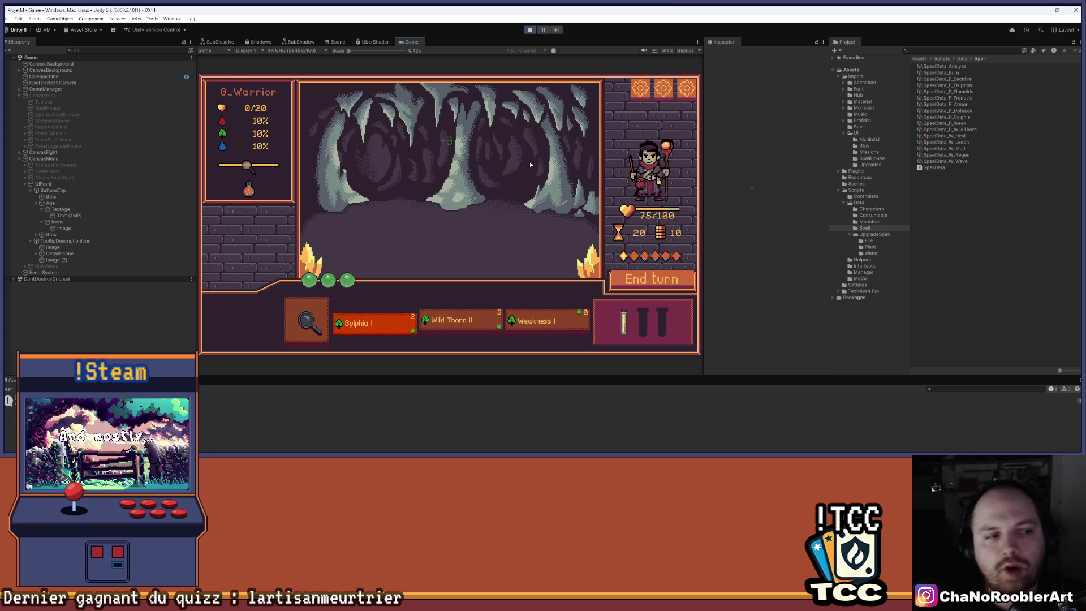
Step: Continue to the wolf encounter, analyze the goblin tamer's intent, and stop Play mode
click(498, 256)
click(501, 257)
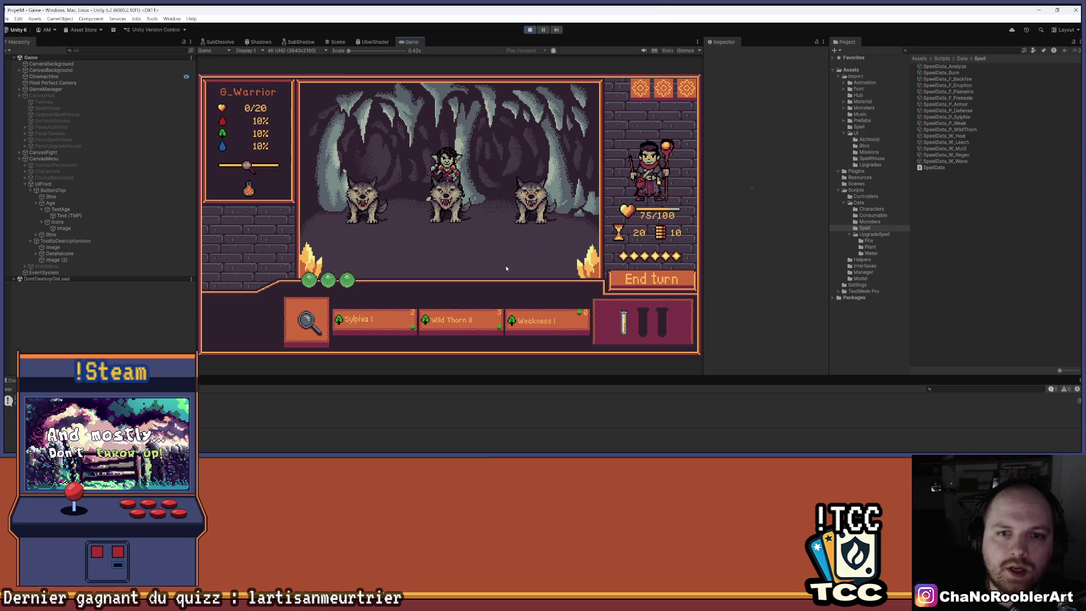
click(318, 324)
click(443, 169)
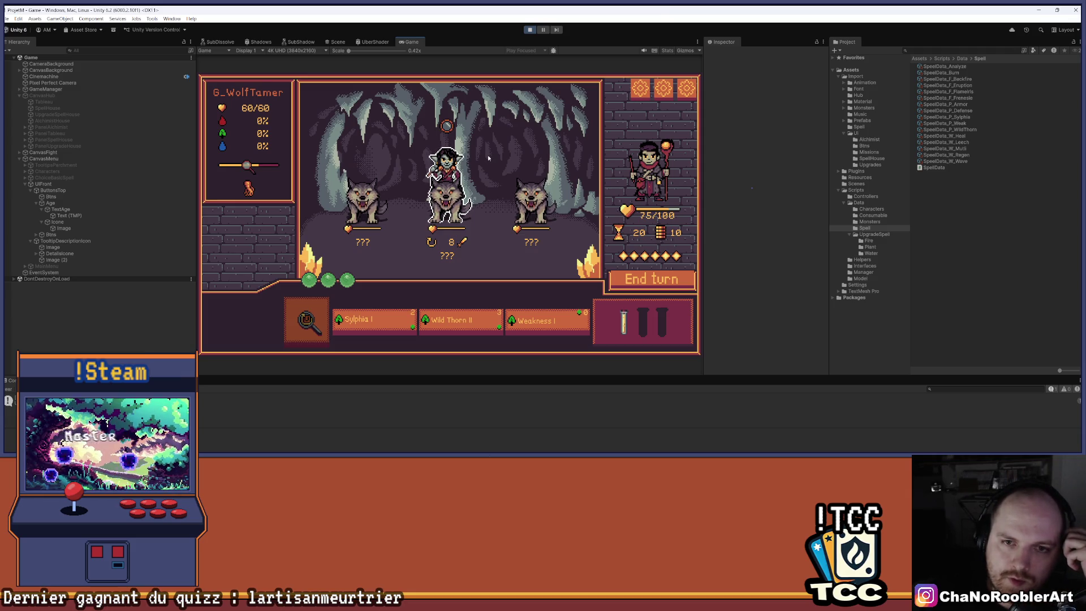
mouse_move(529, 179)
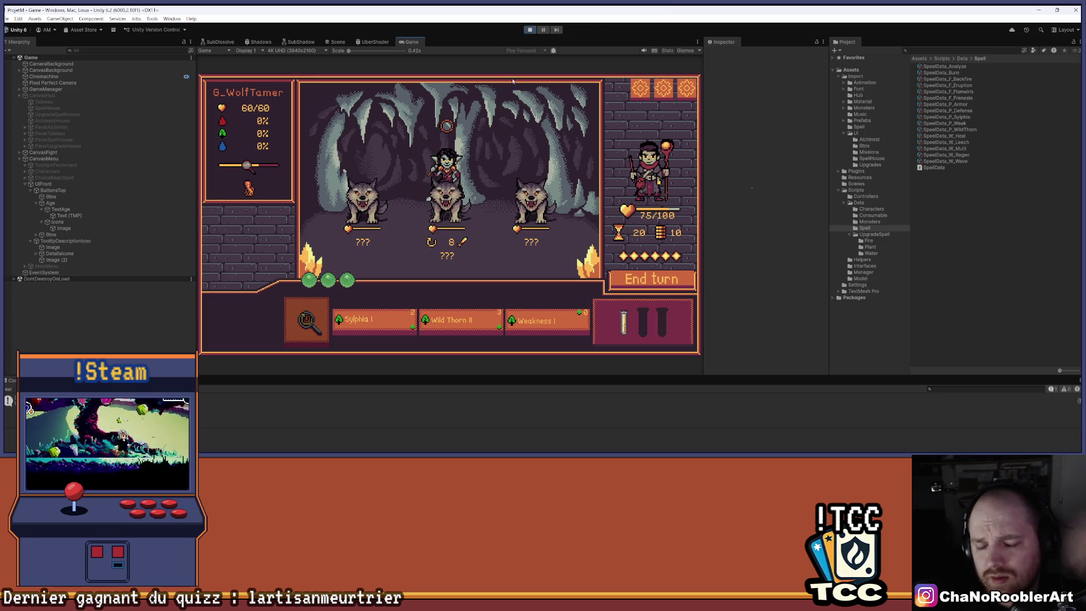
click(530, 29)
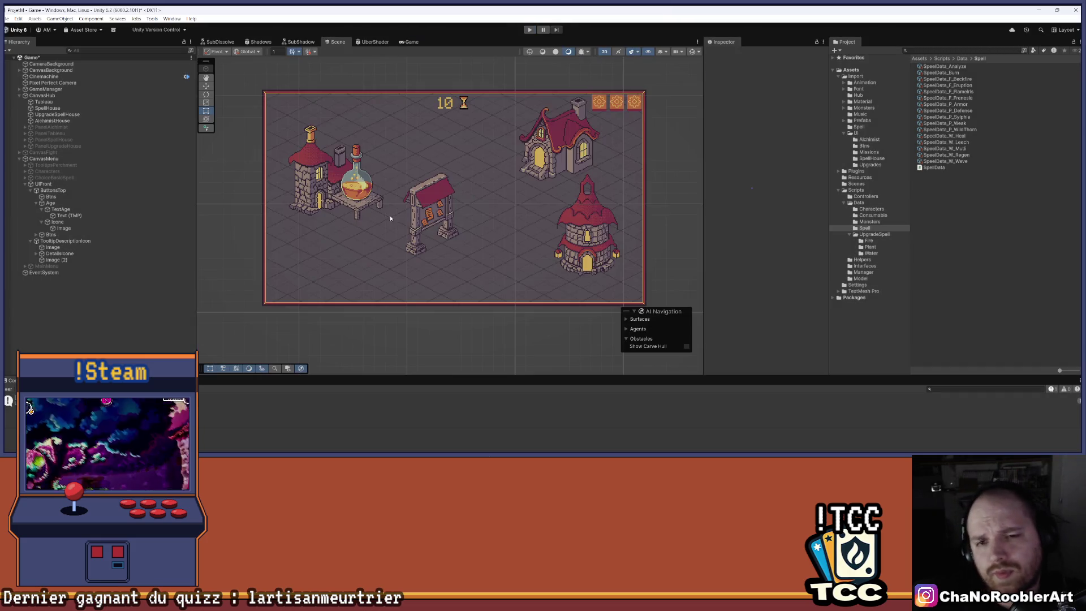
Step: Select SpeelData_P_Sylphia and add Element 2 to its List Upgrade Spell
click(952, 124)
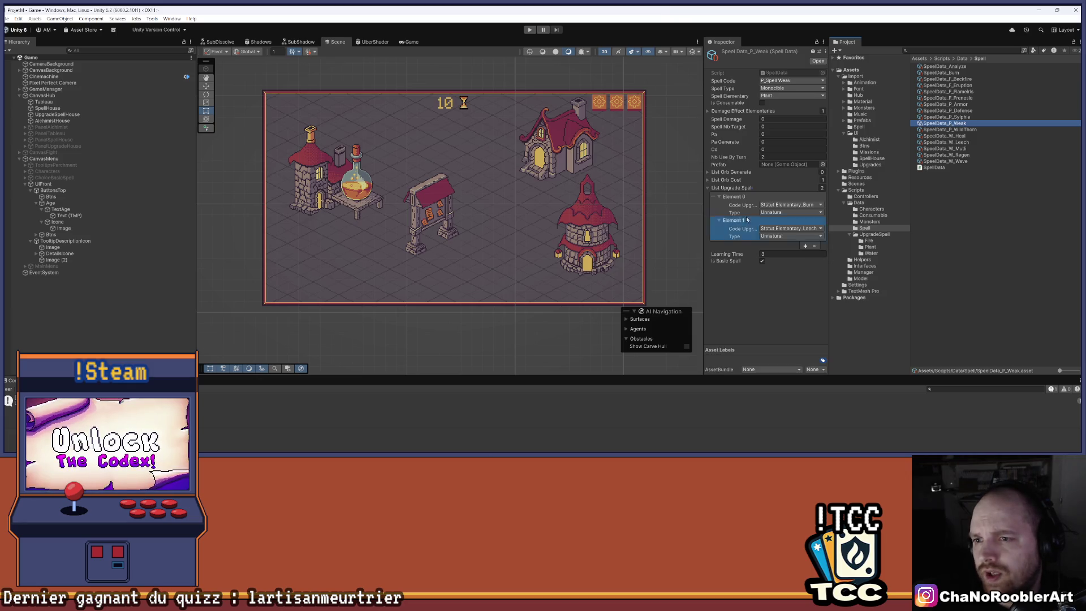
drag(702, 187, 659, 187)
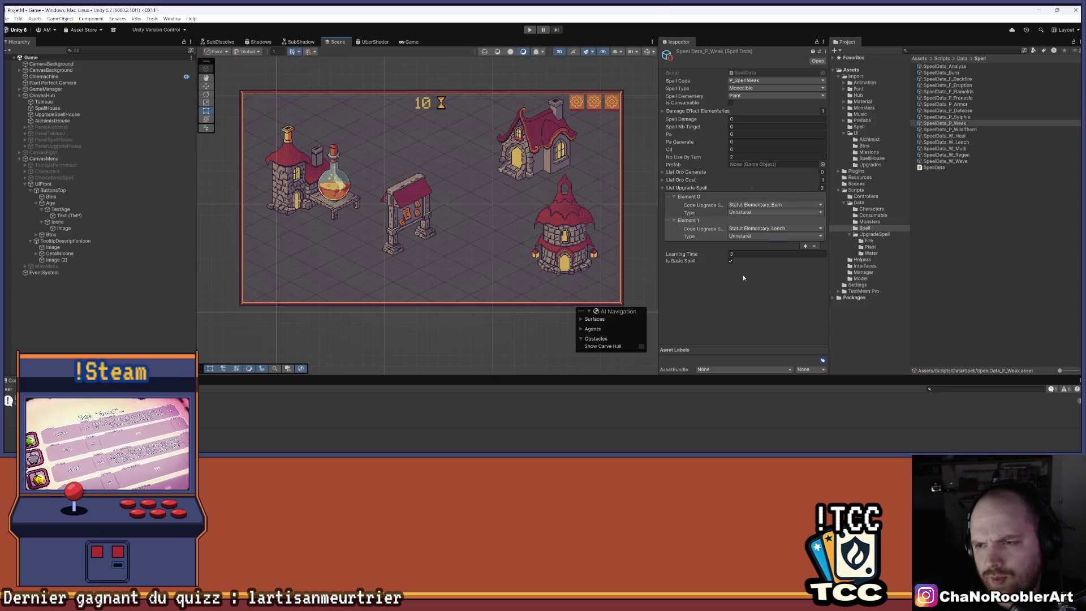
click(966, 118)
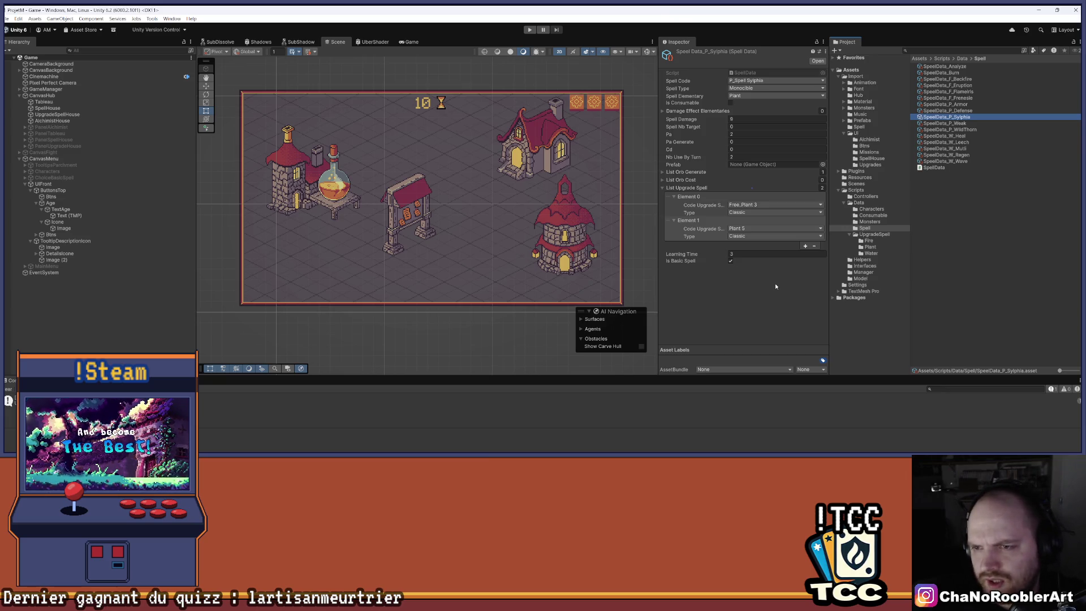
click(765, 220)
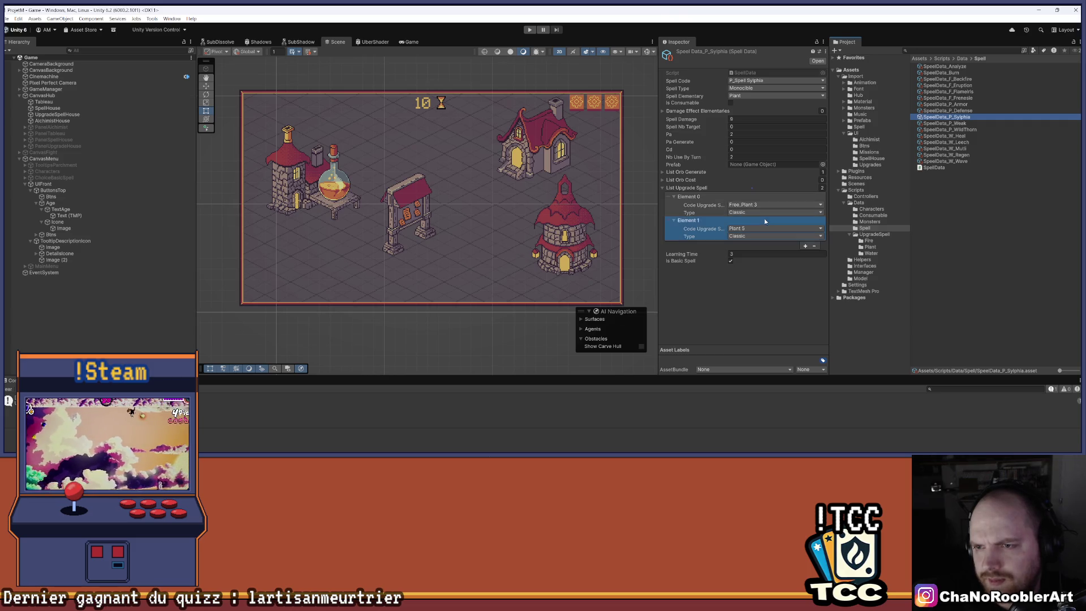
click(806, 246)
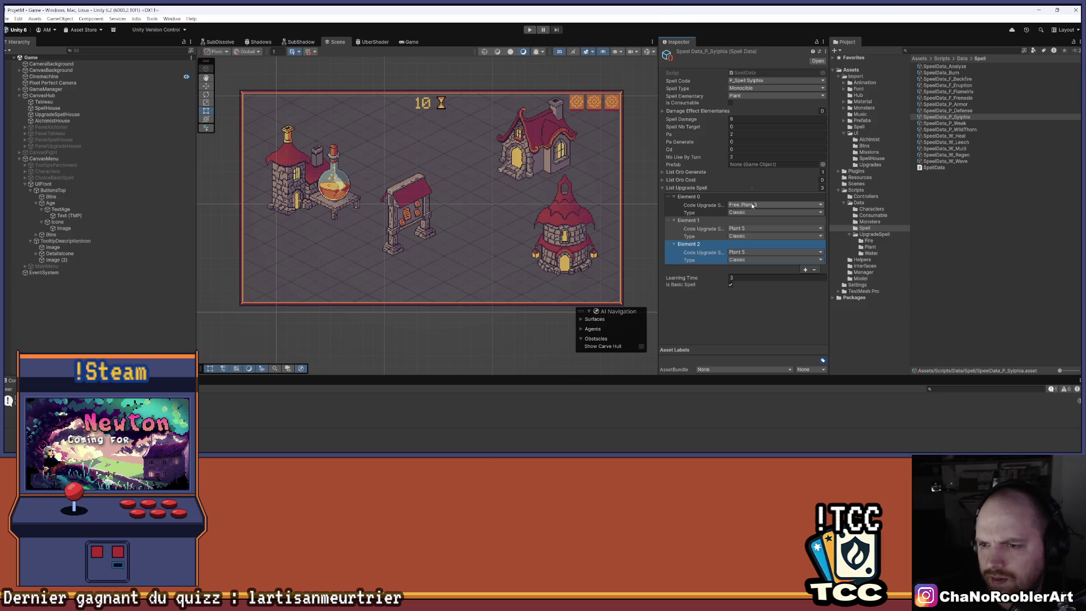
click(775, 252)
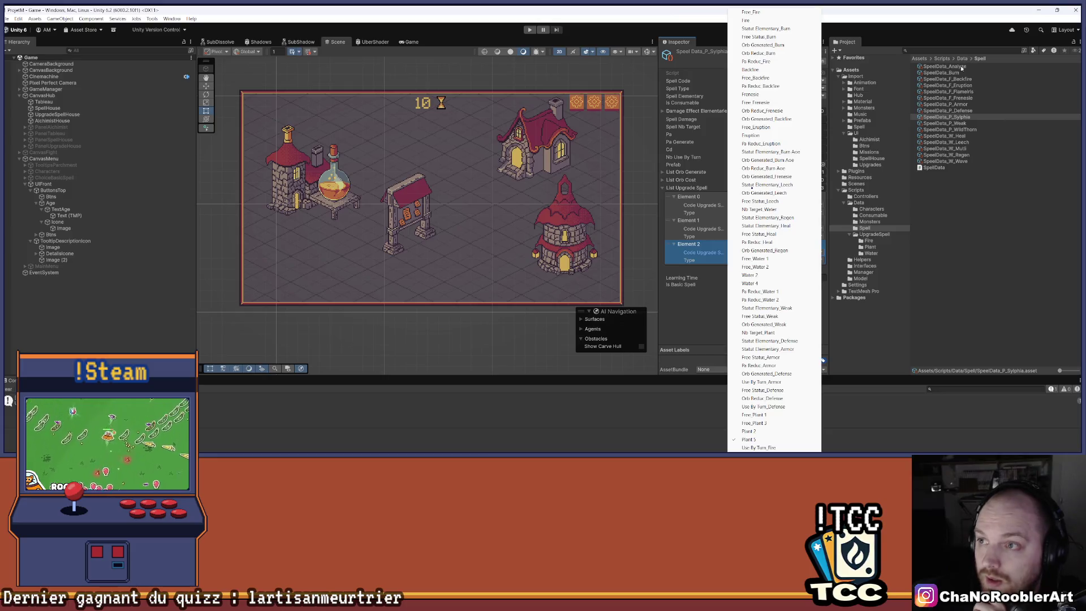
click(706, 321)
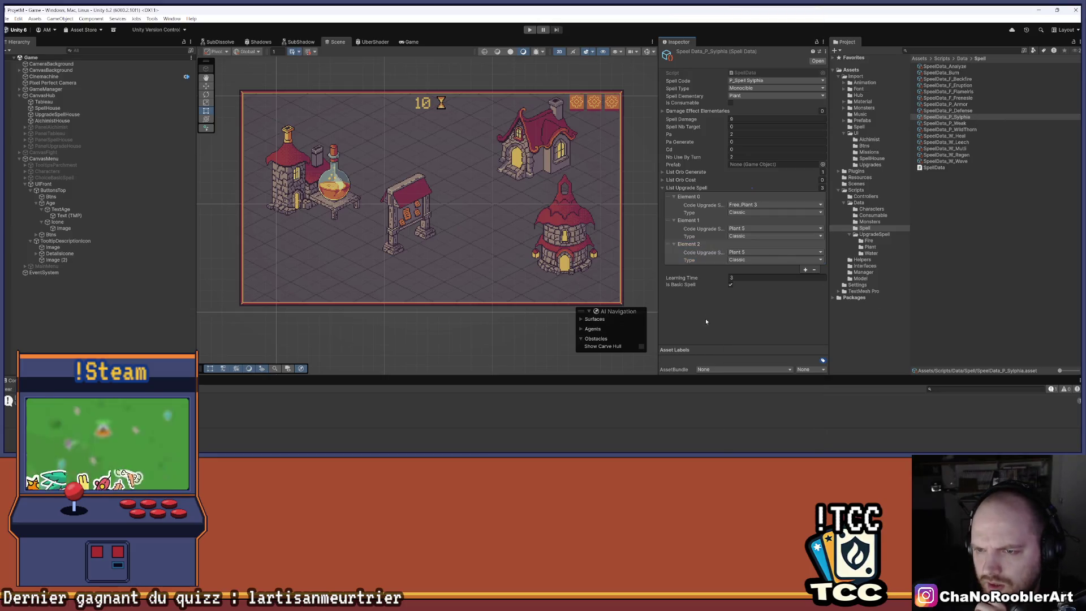
click(745, 264)
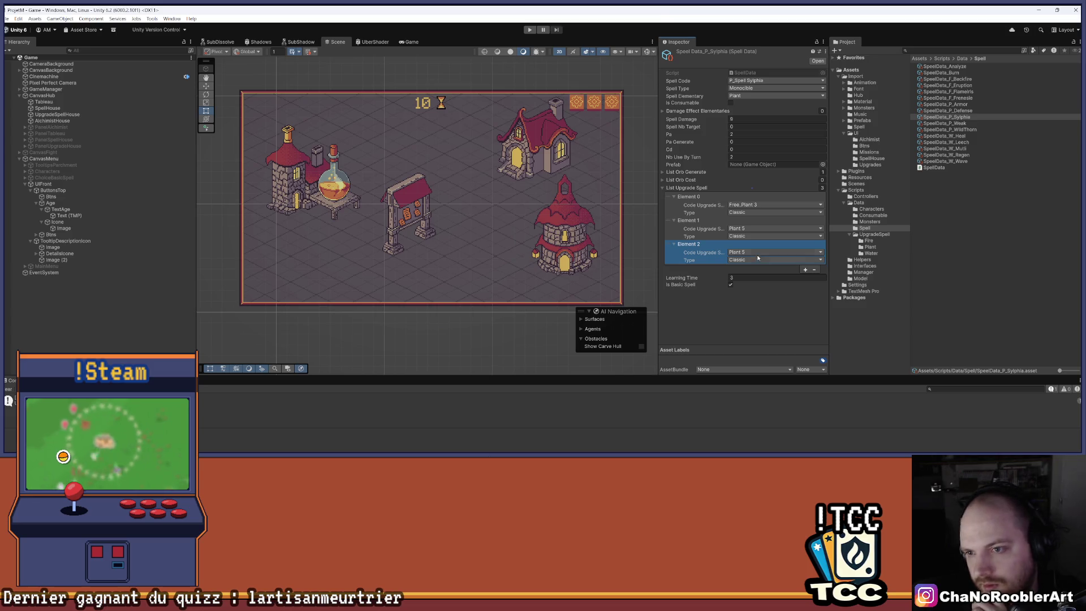
click(759, 253)
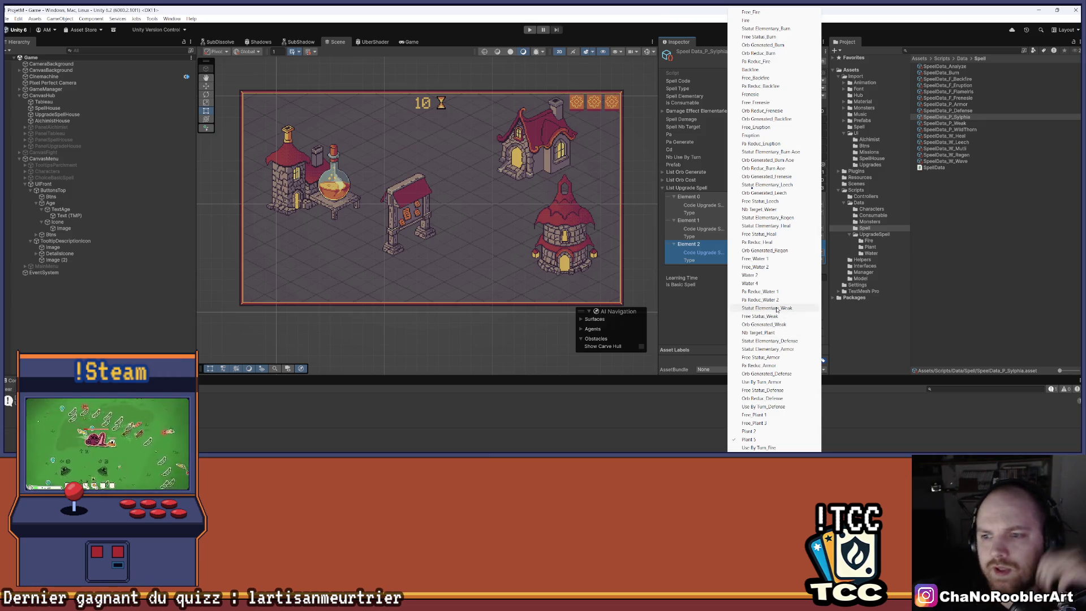
Step: Set Element 2's Code Upgrade to Statut Elementary_Weak and add a fourth entry, Element 3
click(777, 309)
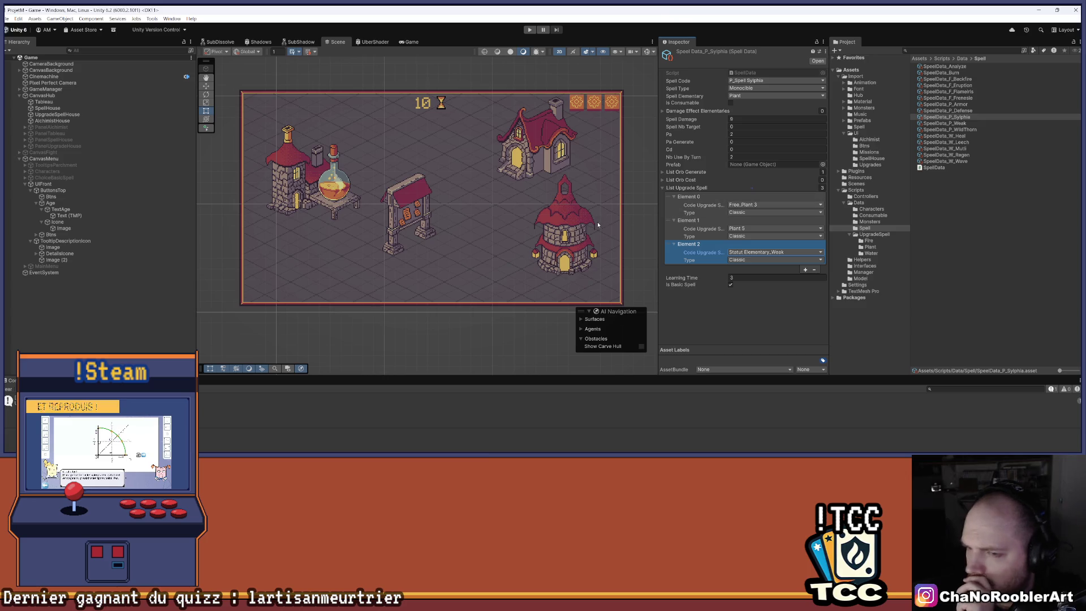
click(805, 270)
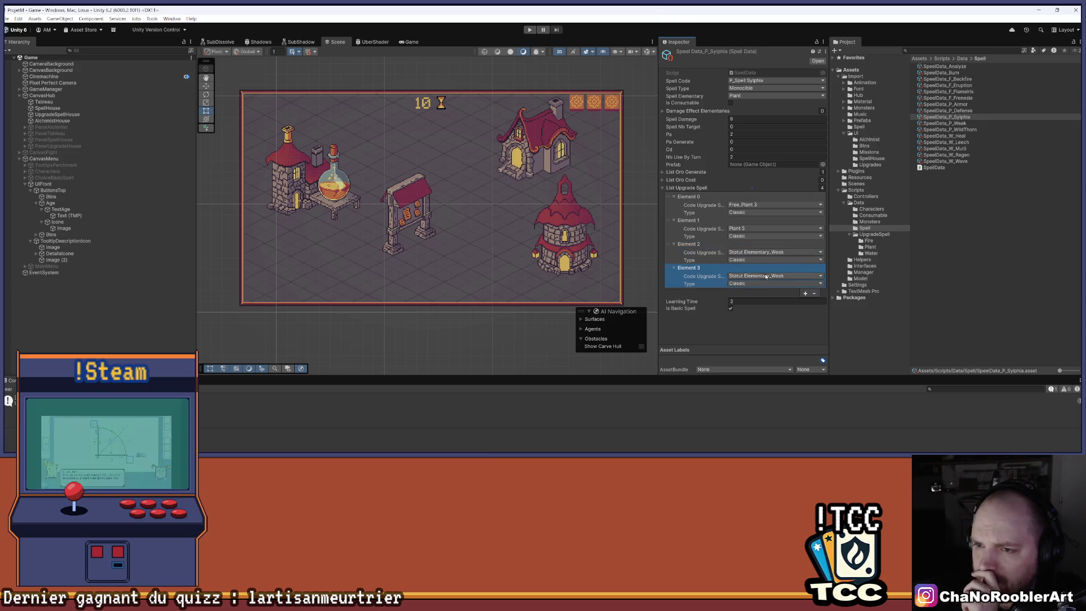
Step: Set Element 3's Code Upgrade to Orb Generated_Weak, then switch to Visual Studio
click(802, 276)
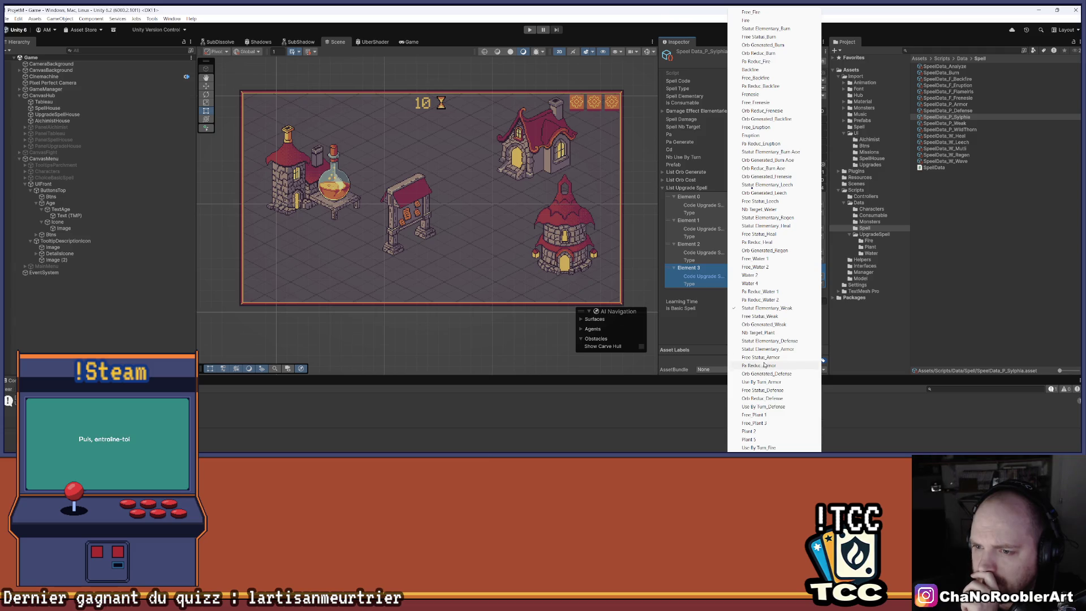
click(764, 325)
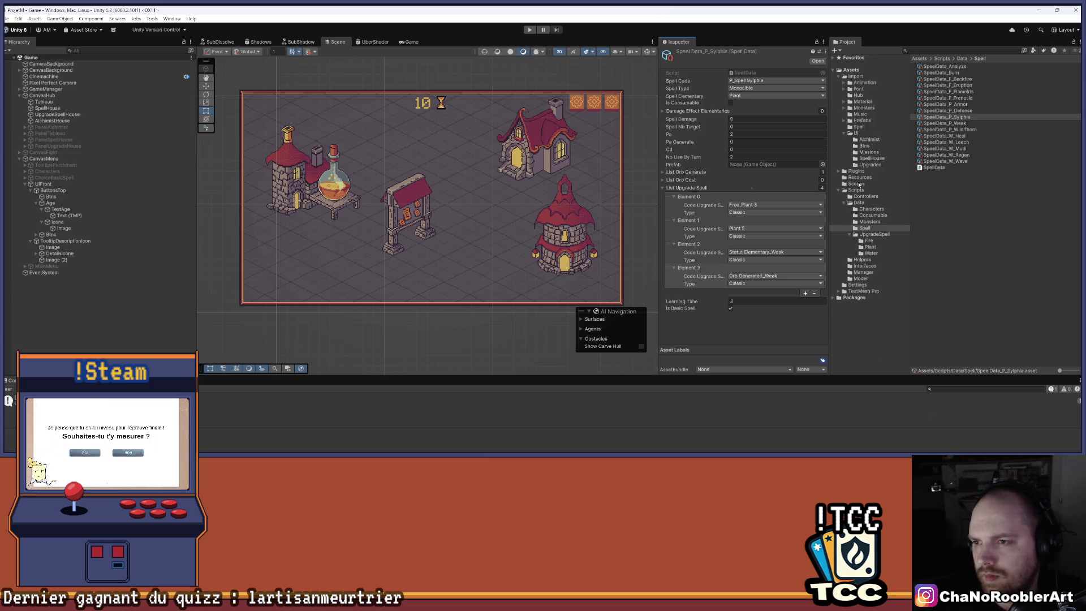
mouse_move(848, 451)
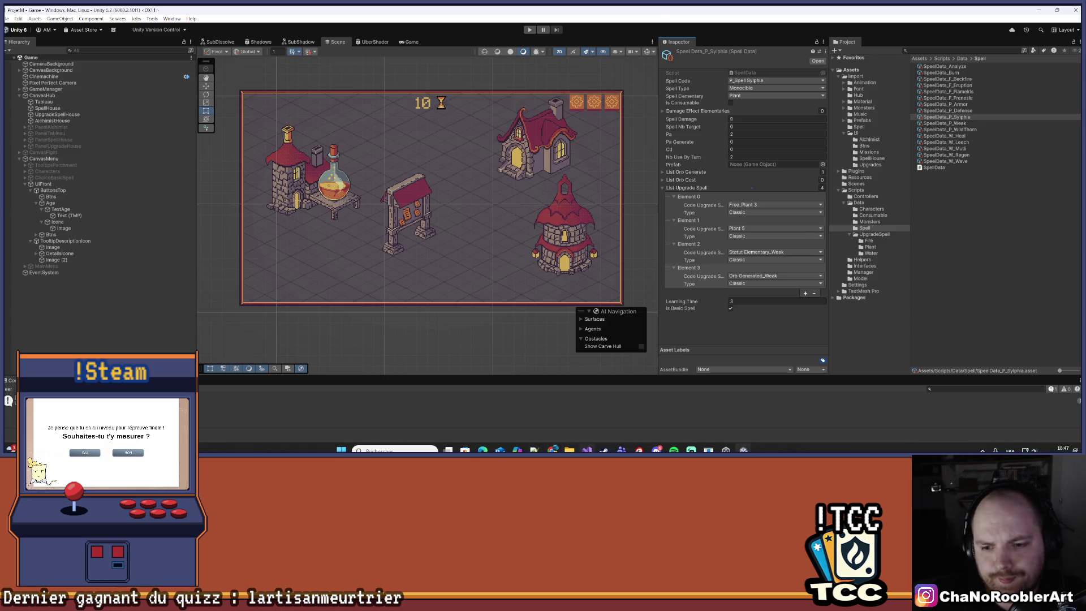
click(587, 449)
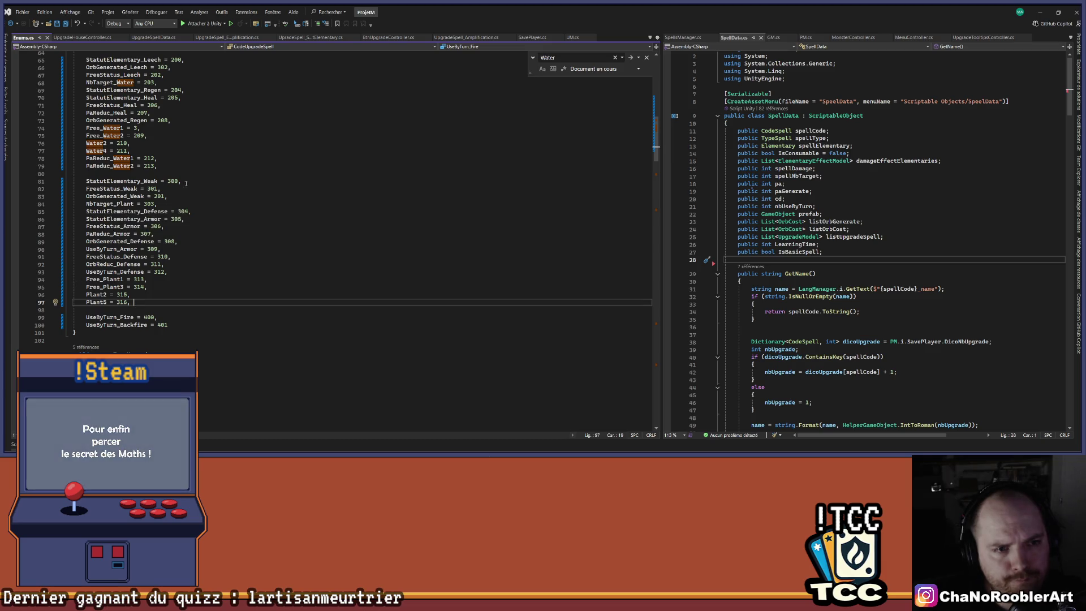
Step: Insert a new line after Plant5 = 316 in Enums.cs and type 'PaReduc_'
key(Return)
text(P)
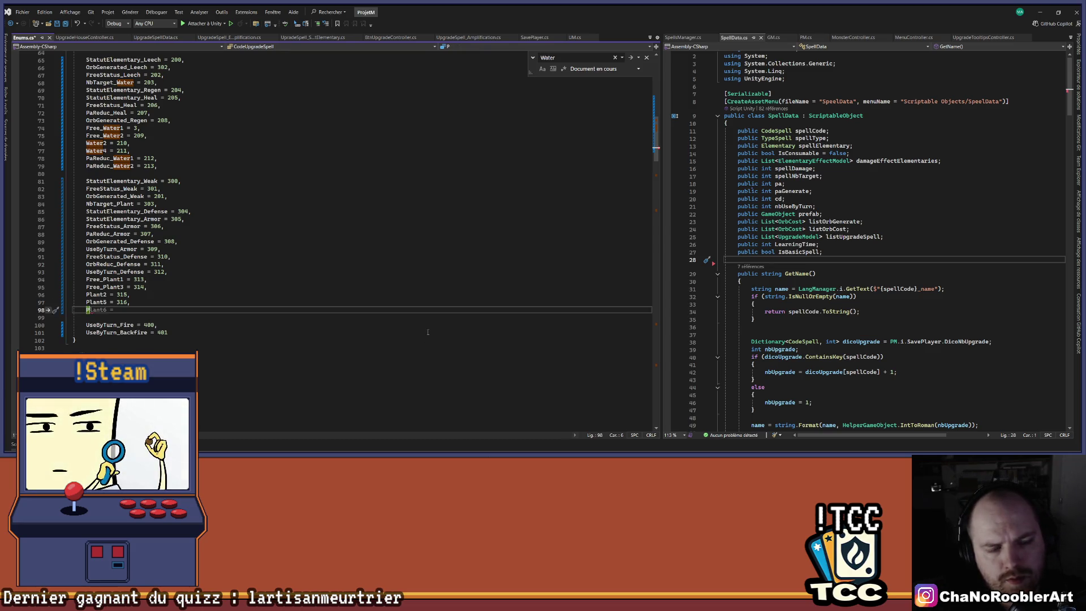
text(a)
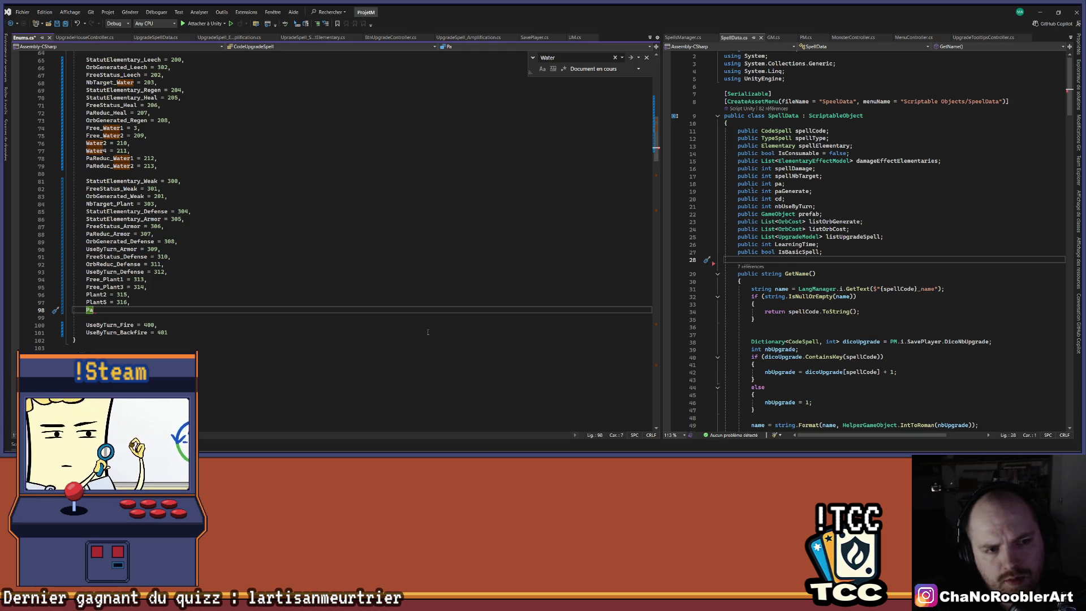
scroll(249, 162, up, 11)
scroll(249, 162, up, 2)
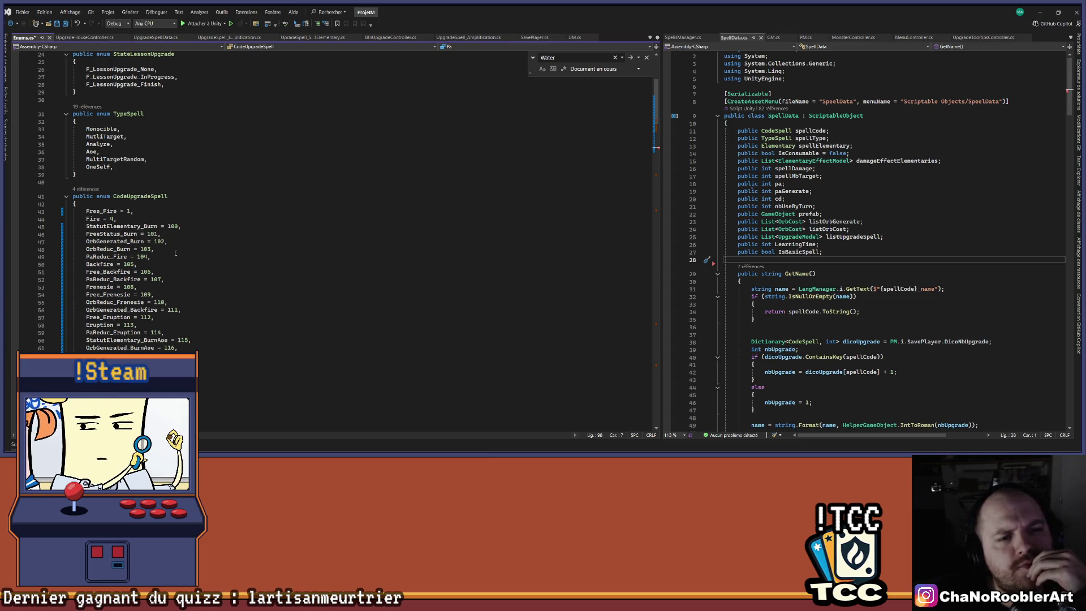
scroll(176, 253, down, 12)
text(Reduc)
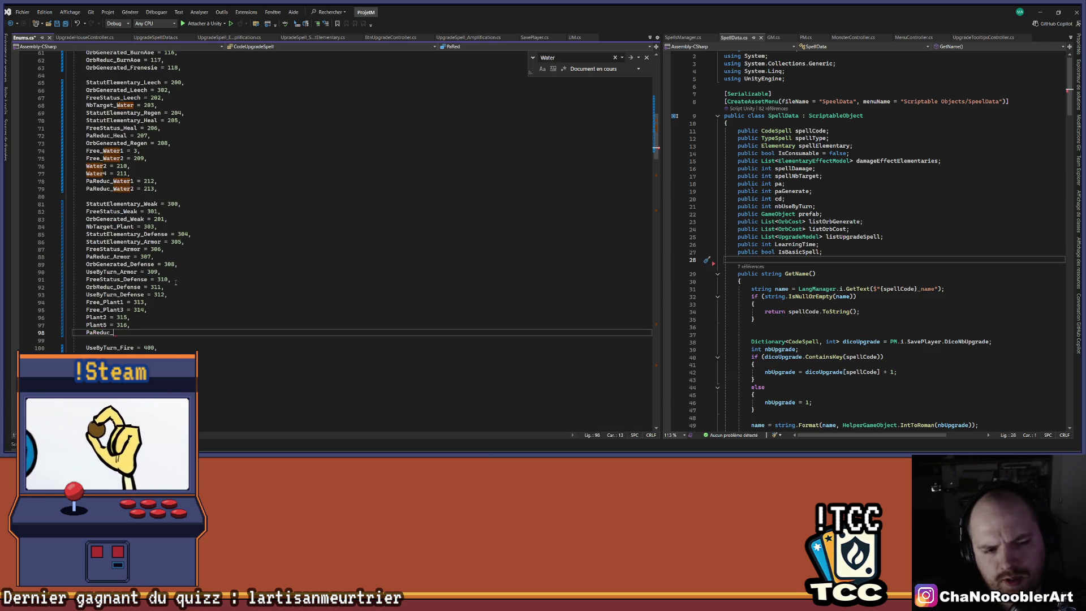
text(_)
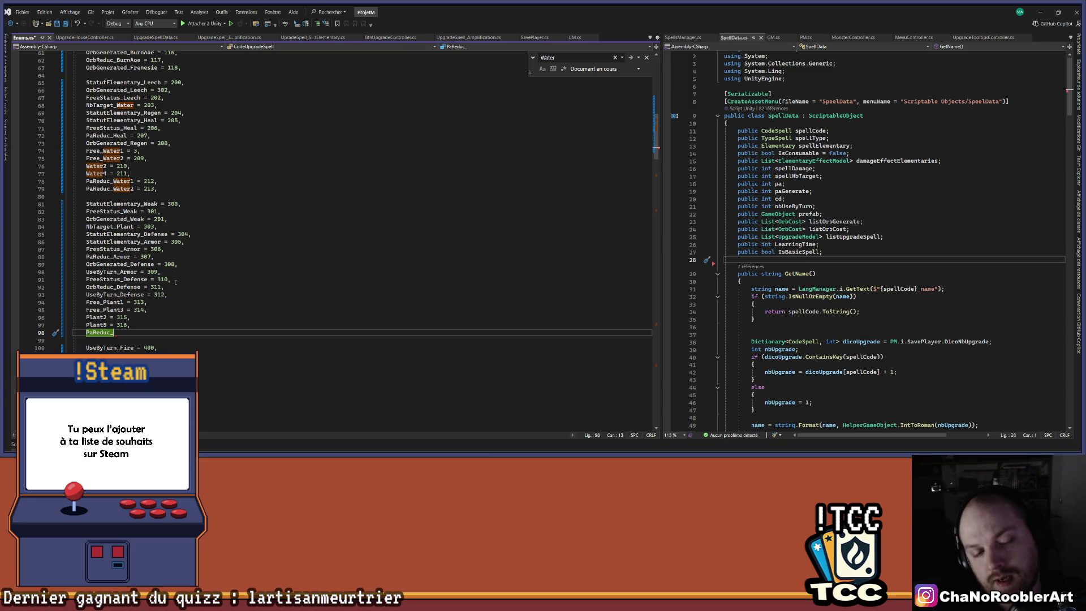
scroll(270, 282, up, 5)
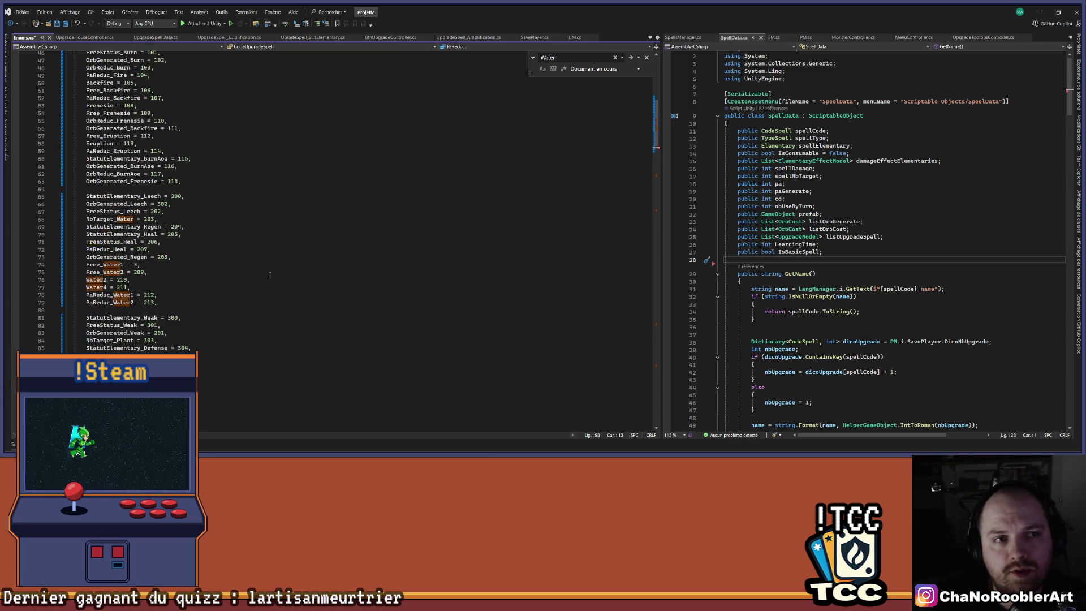
Step: Review the existing PaReduc_Fire naming, then place the caret at the end of line 98
scroll(272, 275, up, 8)
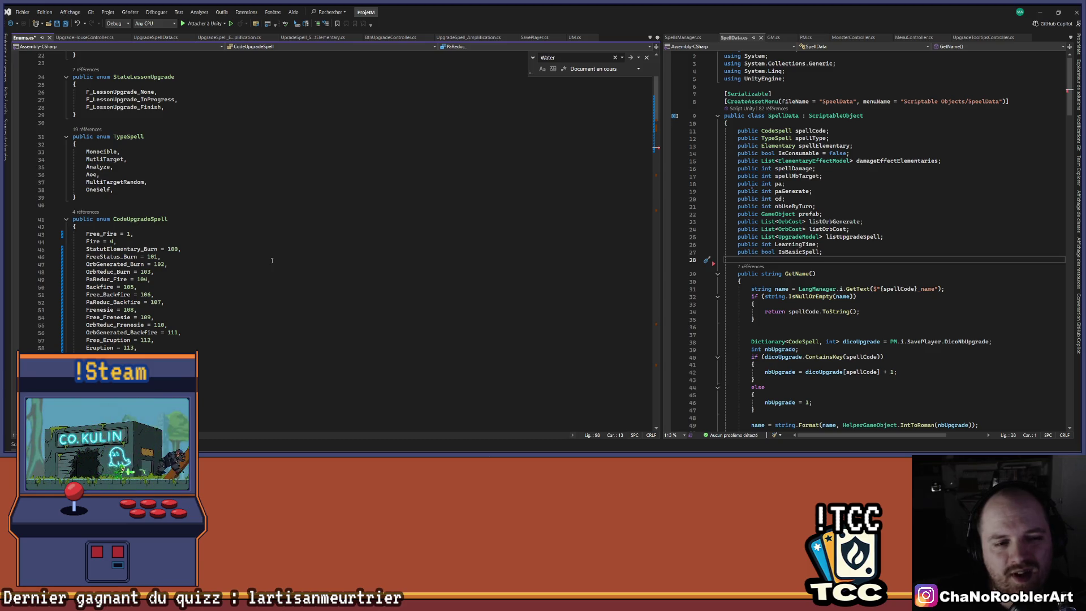
scroll(272, 260, down, 1)
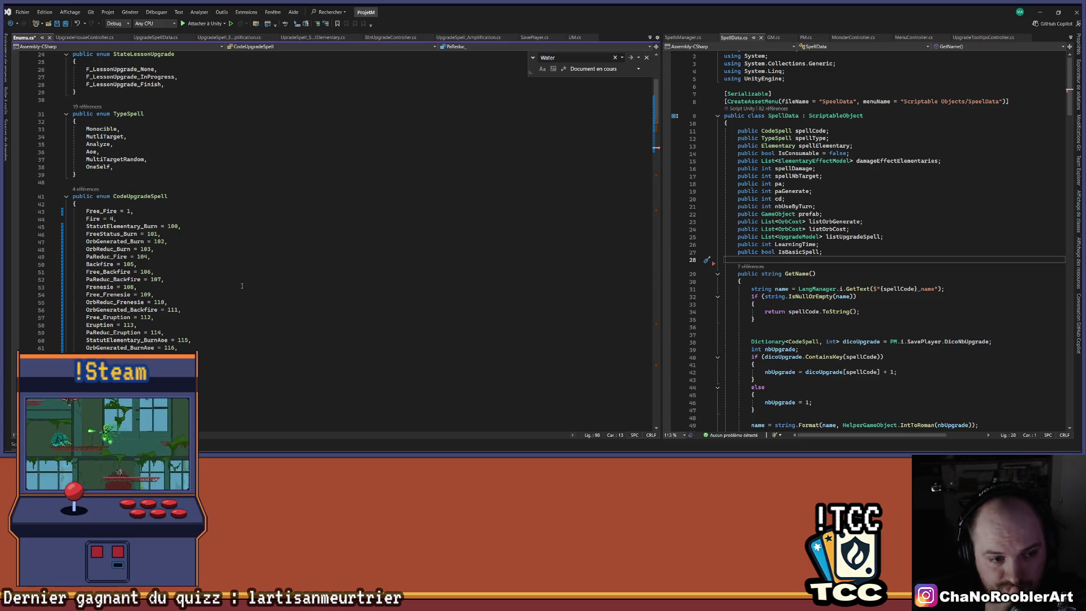
click(178, 257)
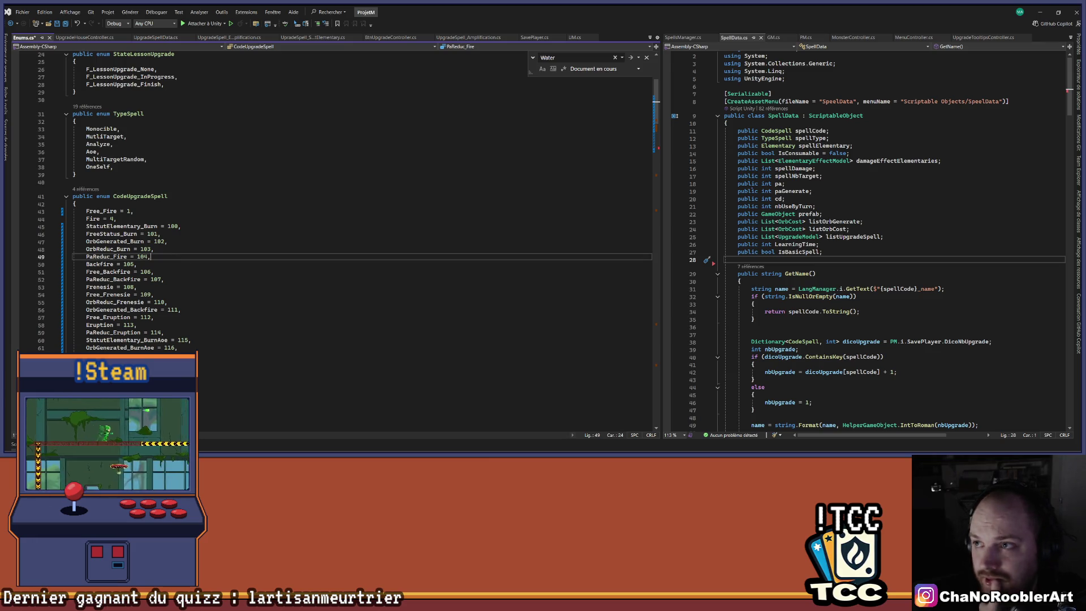
click(1040, 12)
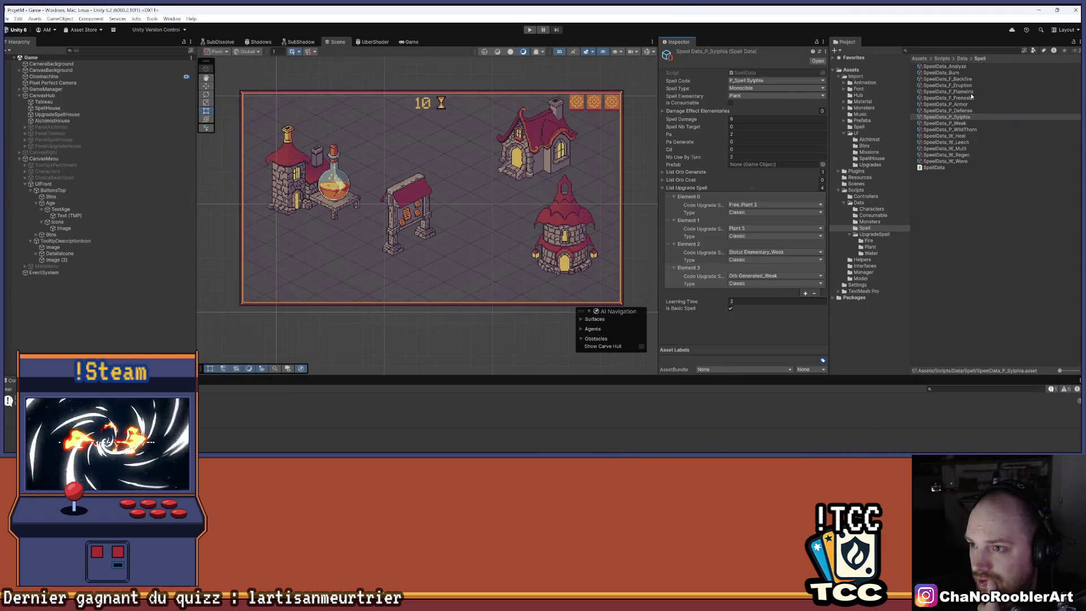
click(586, 447)
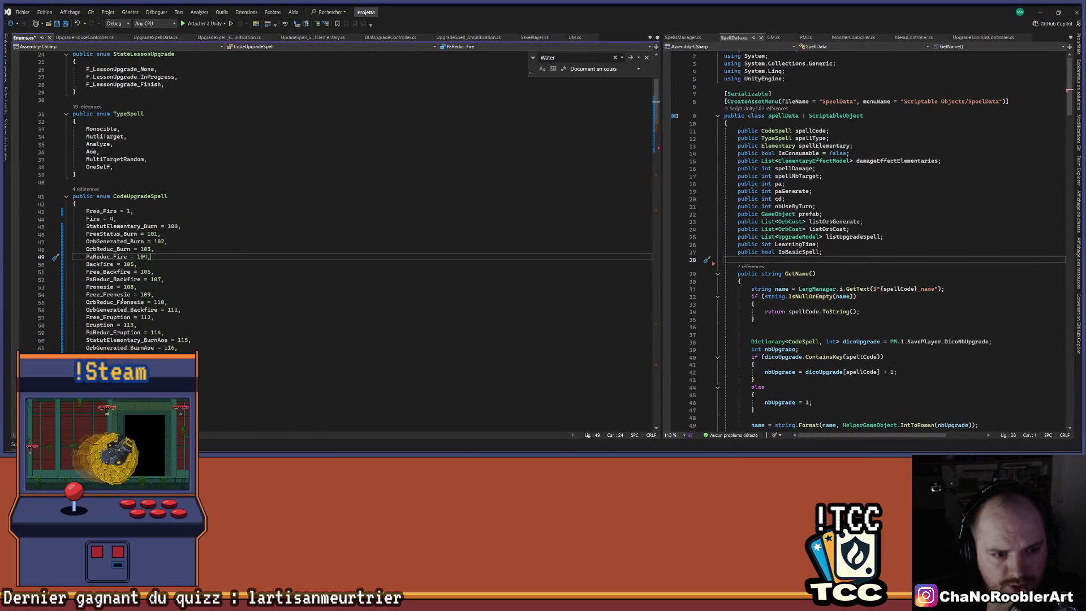
click(176, 332)
scroll(177, 282, down, 15)
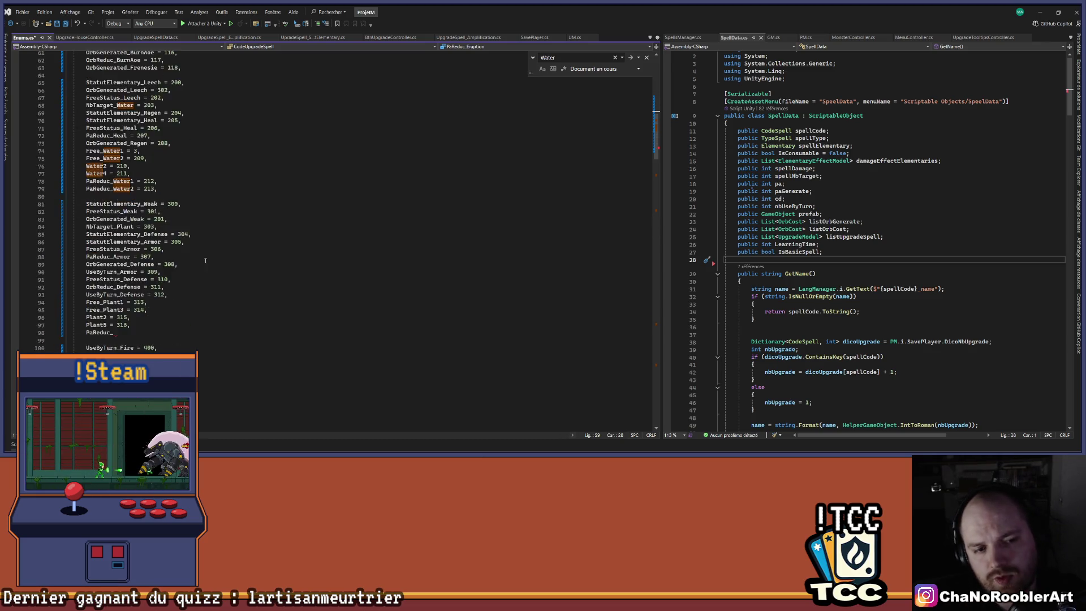
click(116, 264)
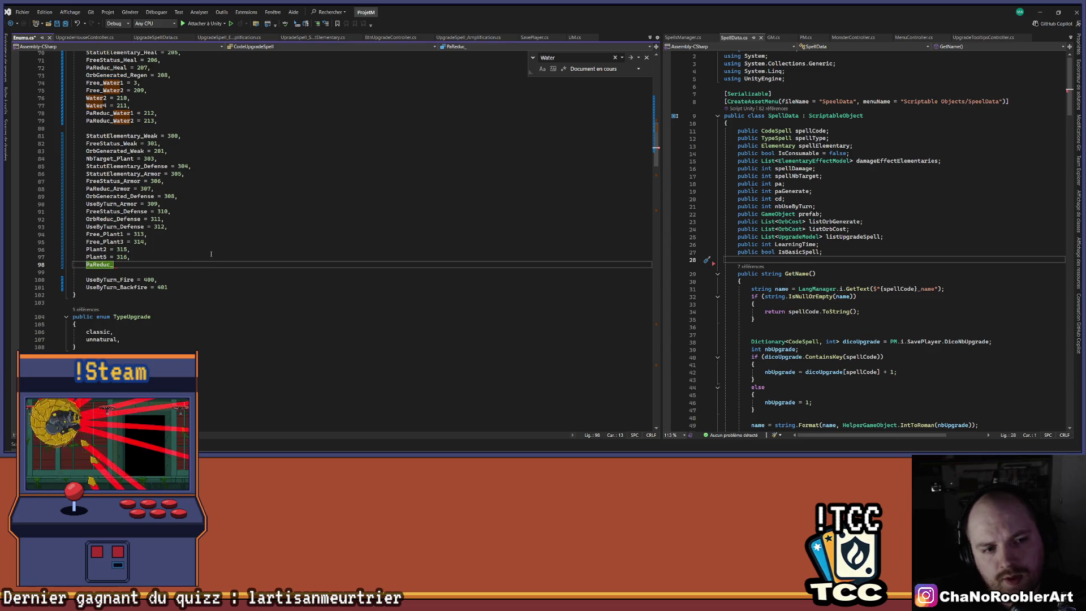
Step: Complete line 98 as PaReduc_Plant1 = 317 and add Pa_Reduc_Plant3 = 318 below it
text(Plant1)
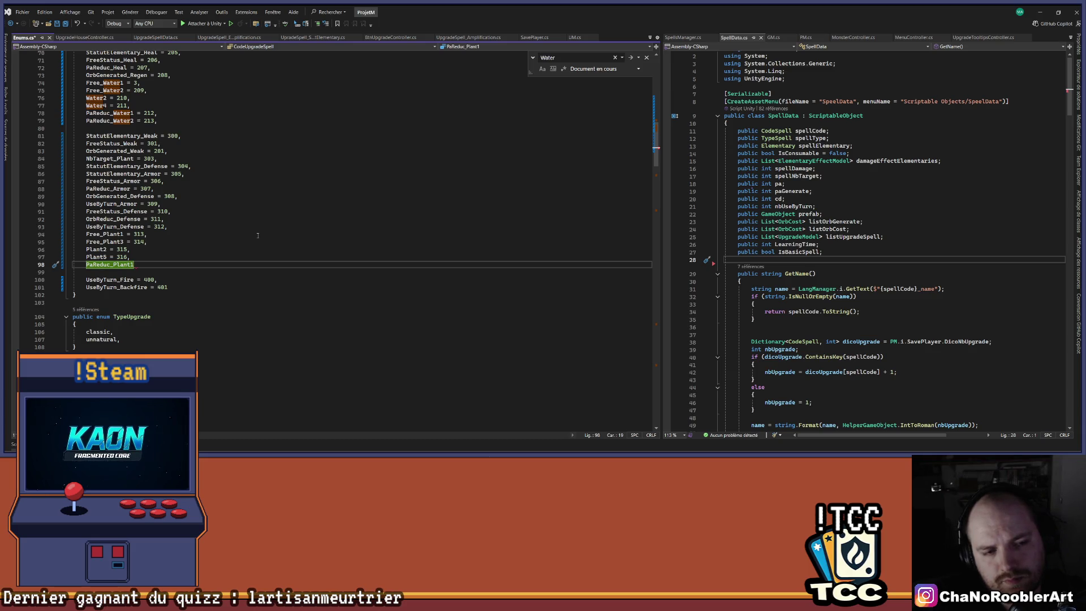
text( = )
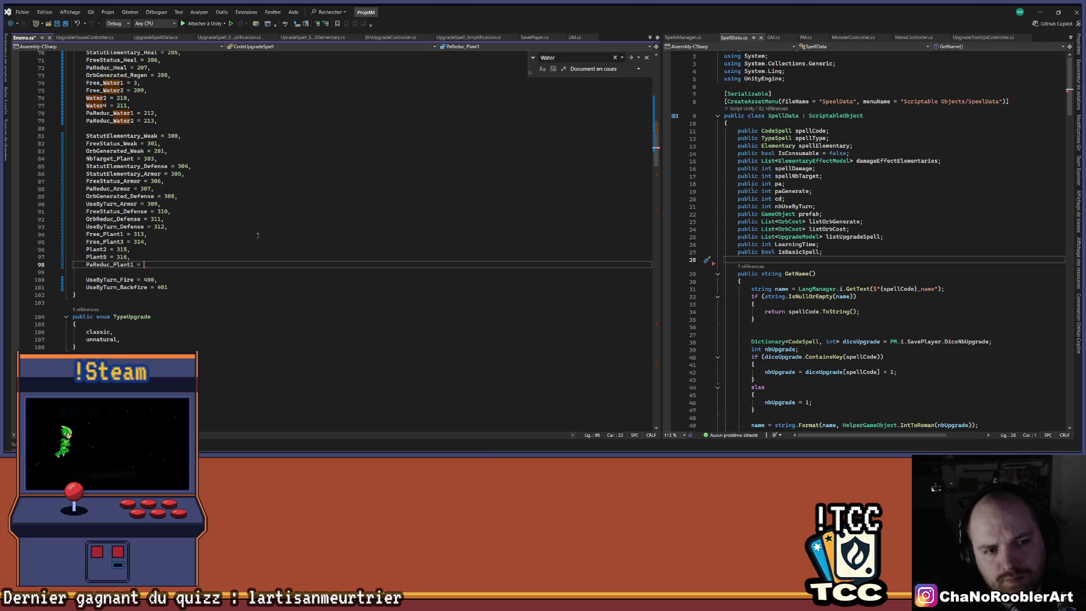
text(317,)
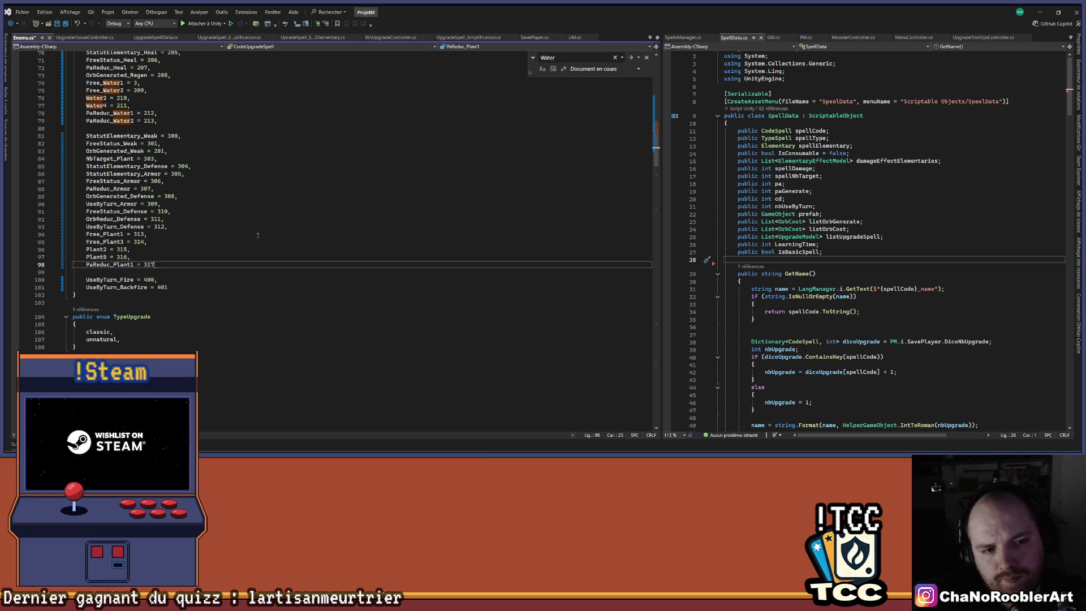
key(Return)
text(PA)
key(BackSpace)
text(a_)
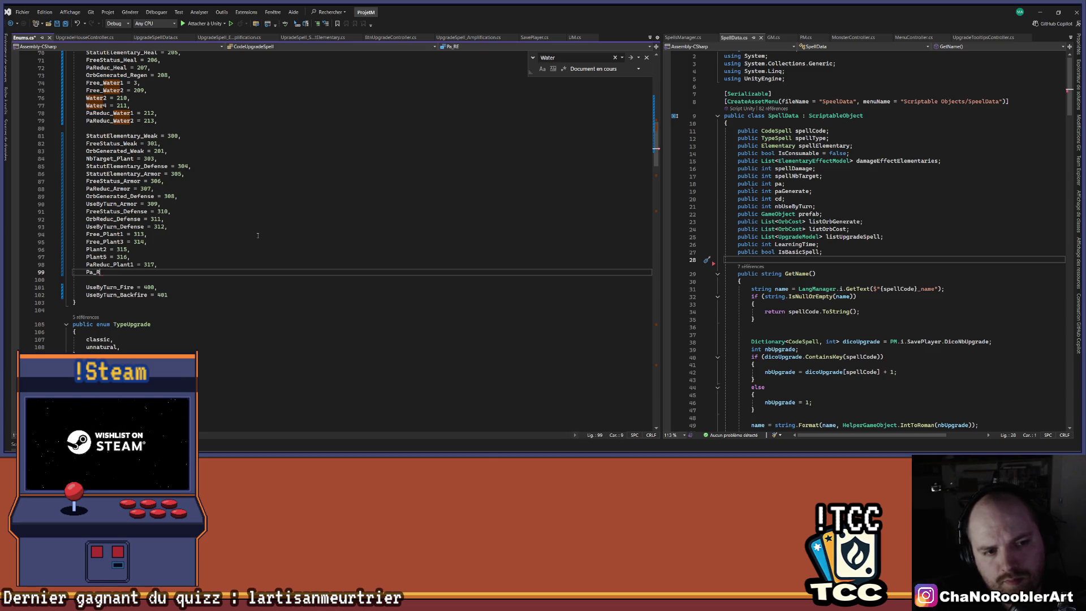
text(Reduc_Plant)
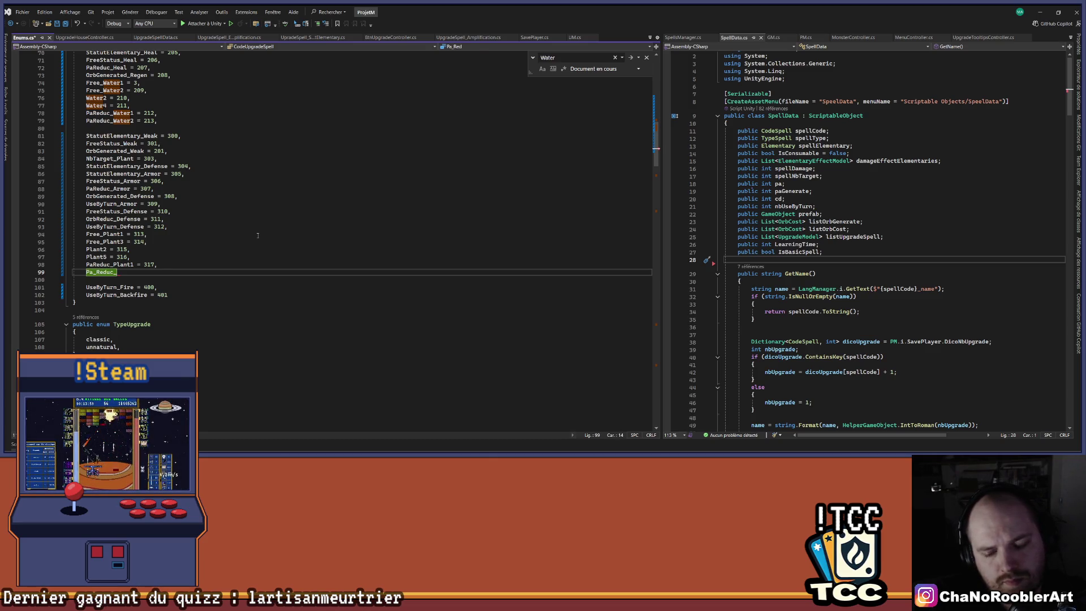
text(3 = )
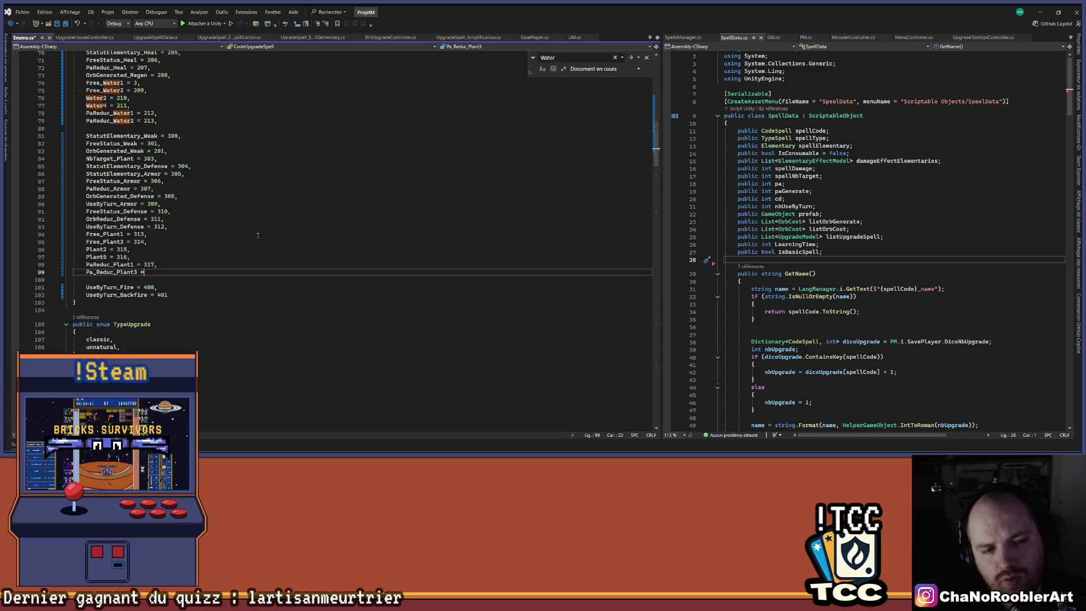
text(31)
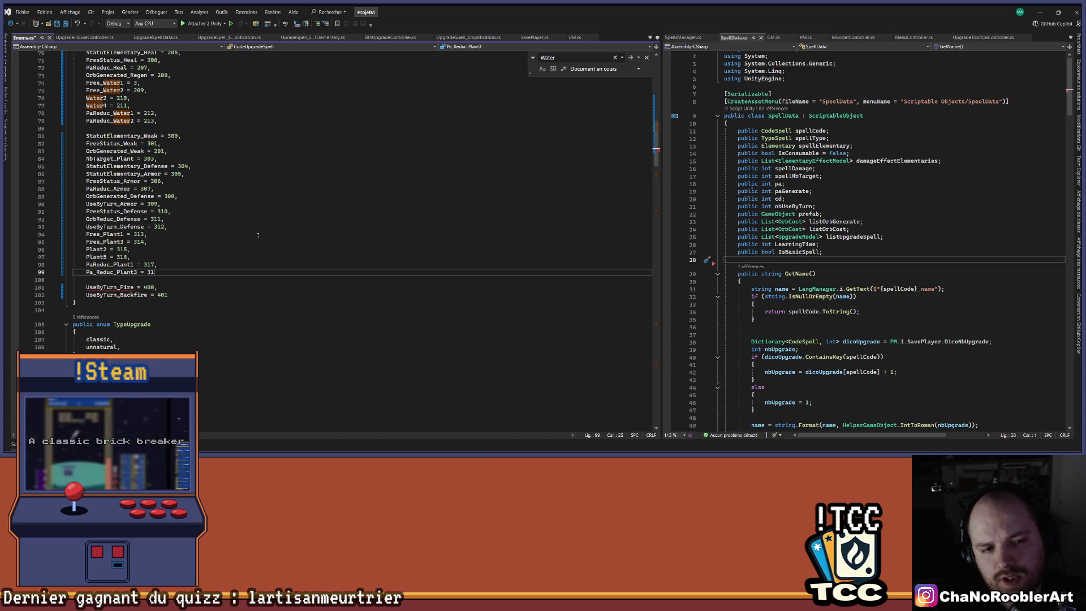
text(8,)
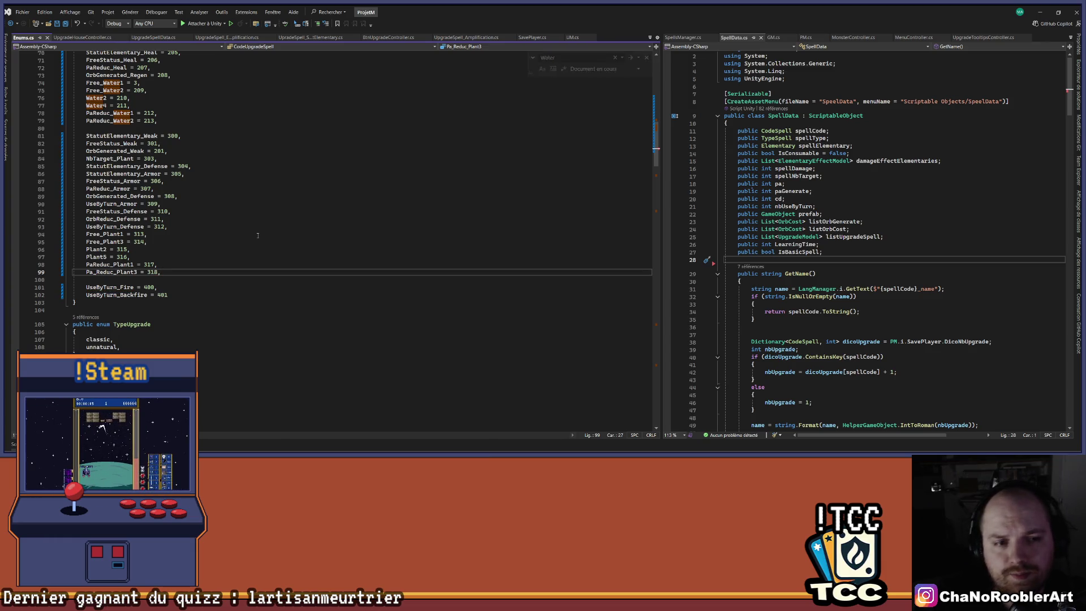
key(Down)
click(182, 274)
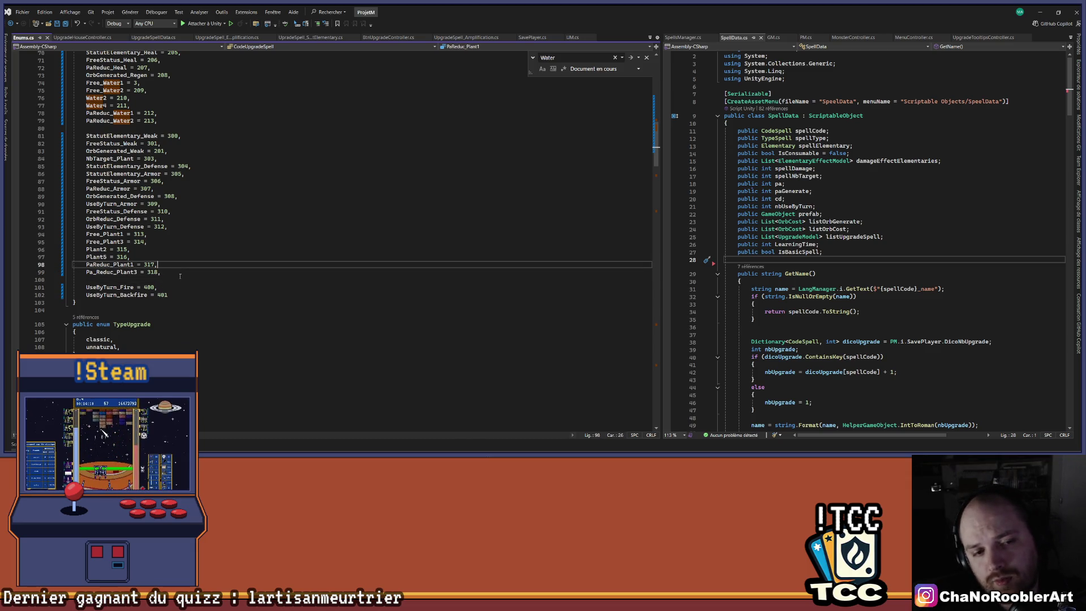
click(175, 268)
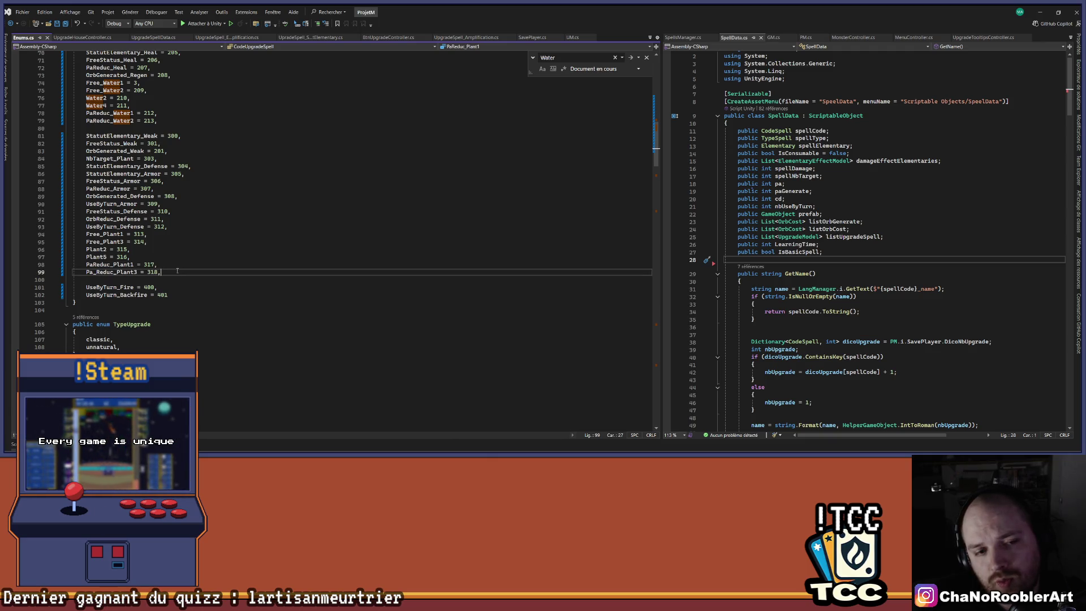
click(180, 275)
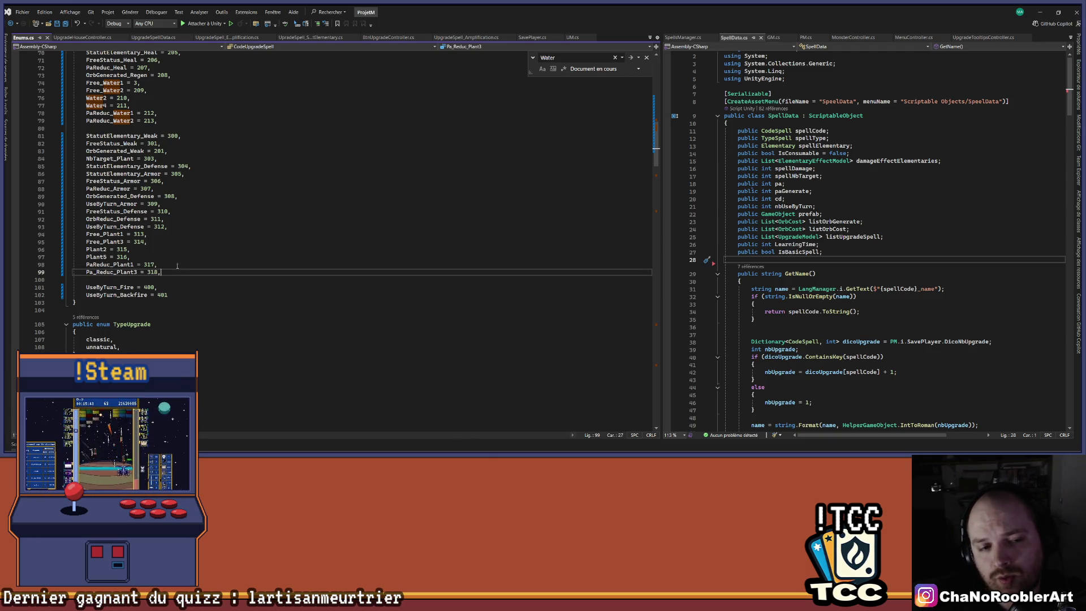
key(Up)
key(Down)
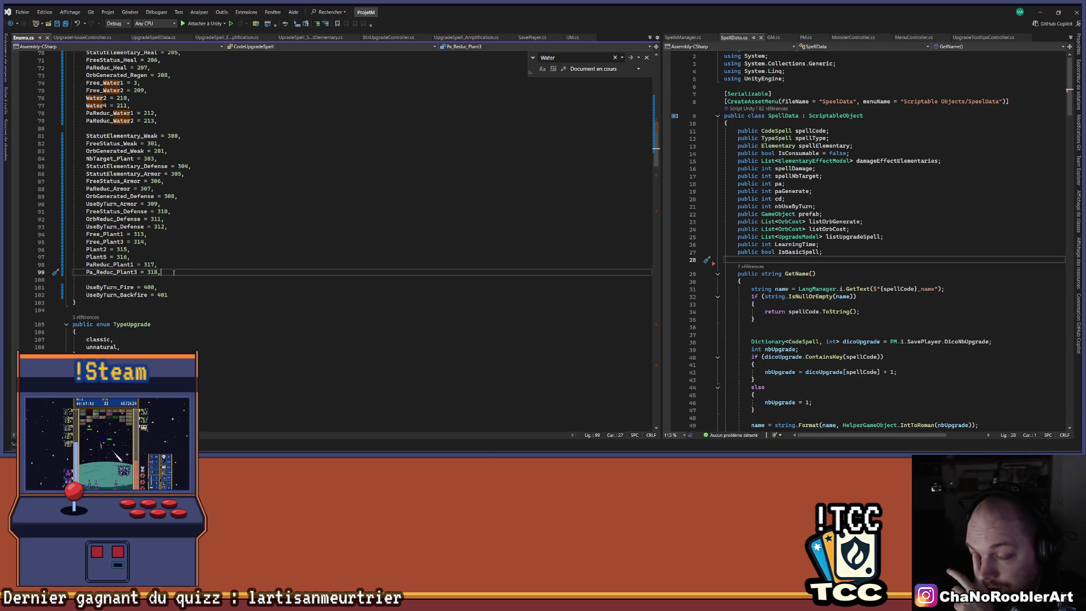
Step: Delete the stray underscore so the entry reads PaReduc_Plant3 = 318
key(Up)
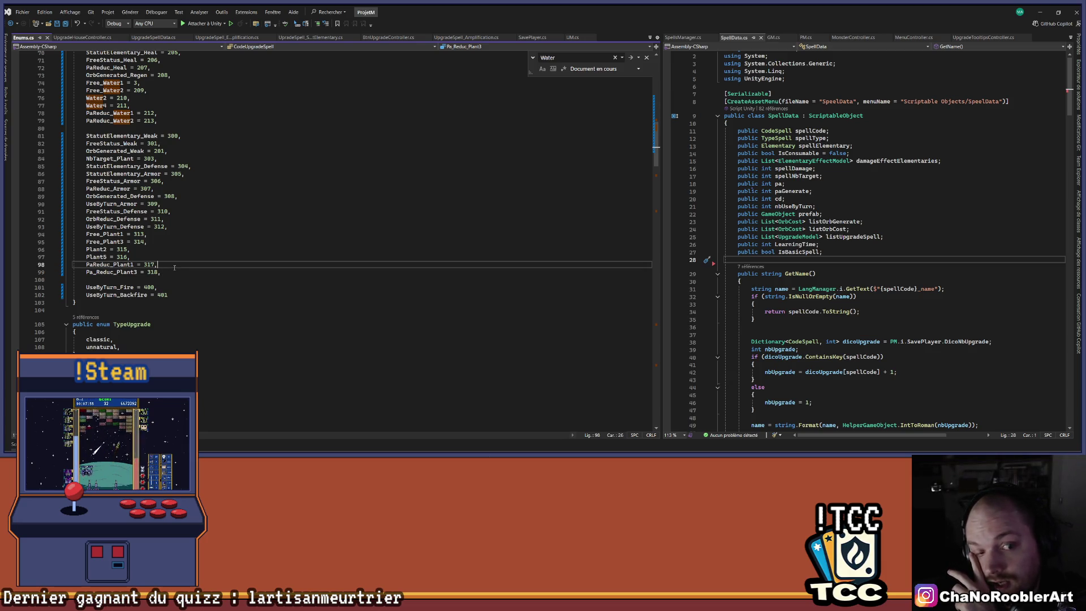
key(Down)
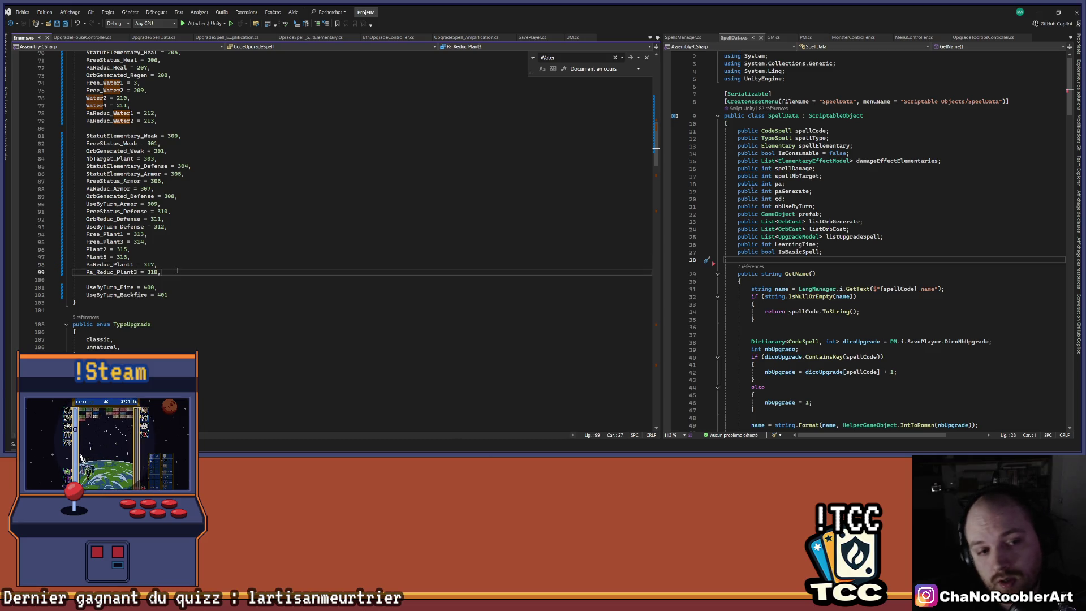
key(Up)
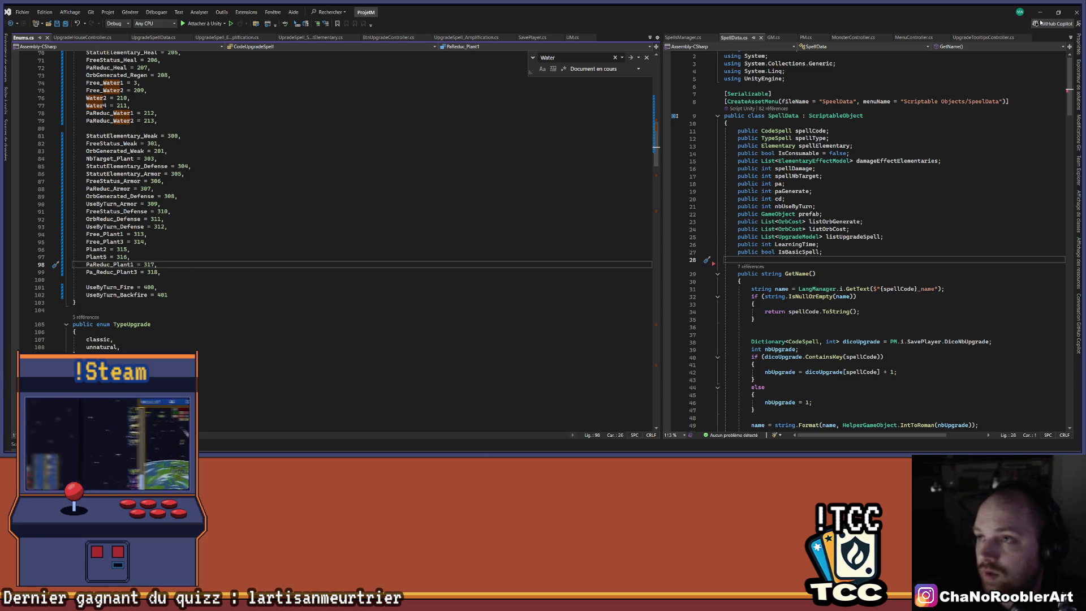
key(Down)
key(Up)
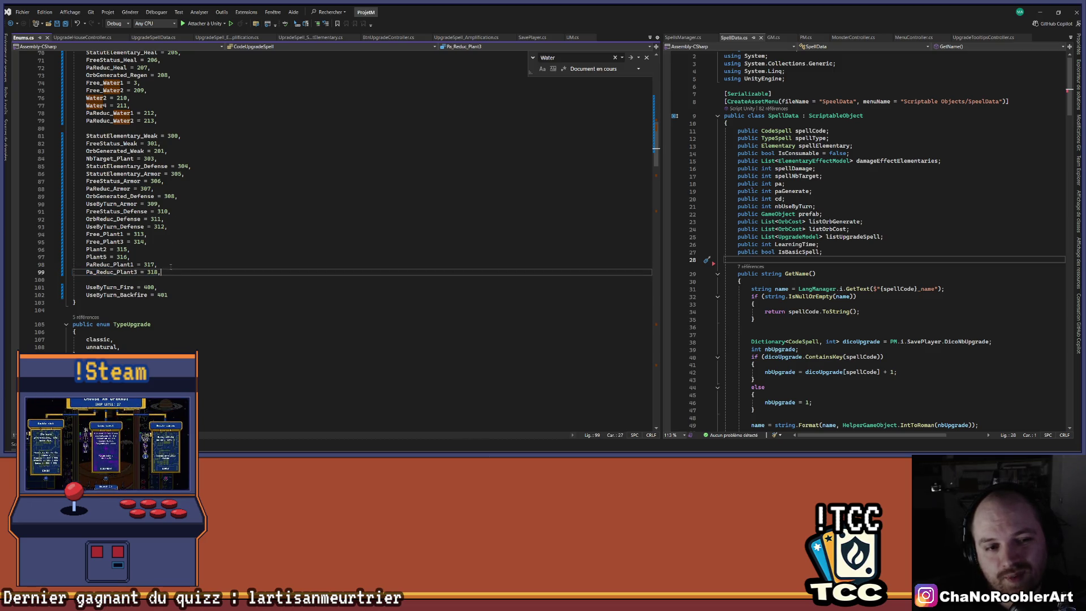
key(Down)
key(Down)
click(175, 270)
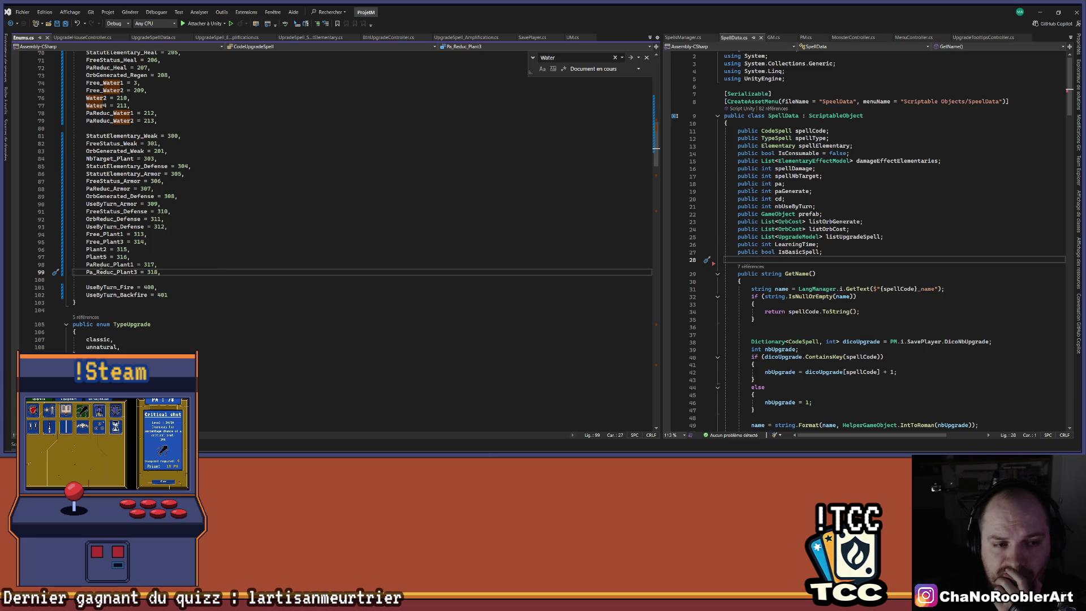
click(98, 272)
key(BackSpace)
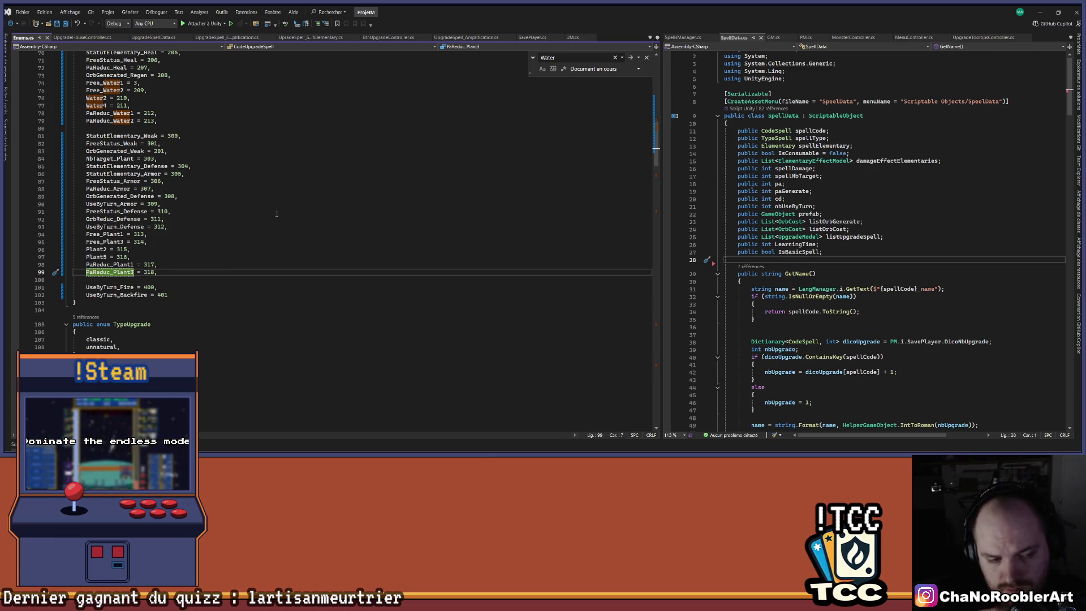
Step: Start a new enum entry below PaReduc_Plant3 beginning with 'UseByTurn_'
click(198, 266)
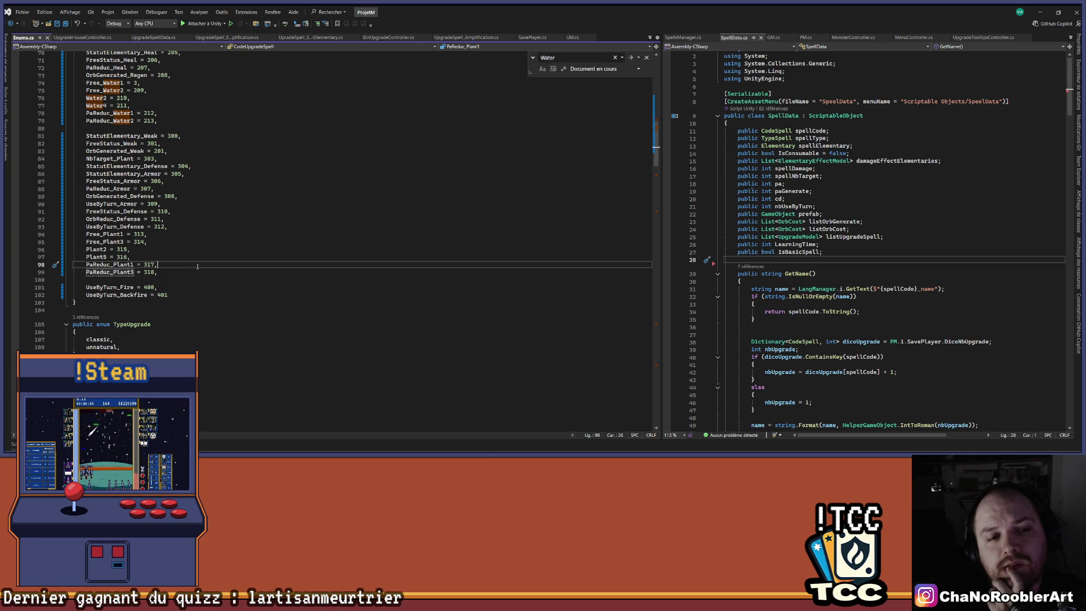
click(180, 270)
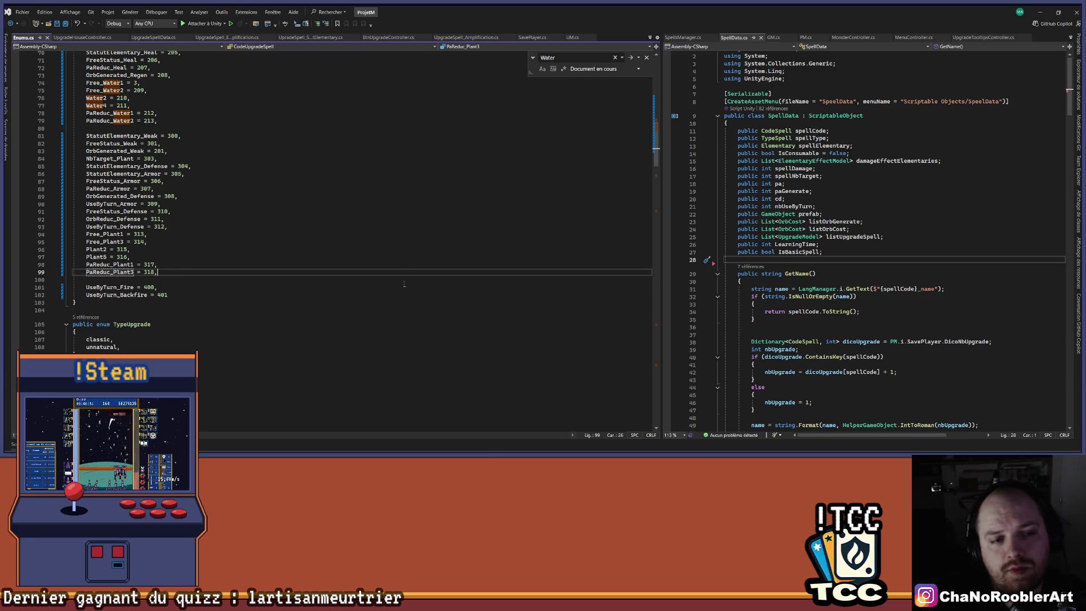
key(Return)
text(Us)
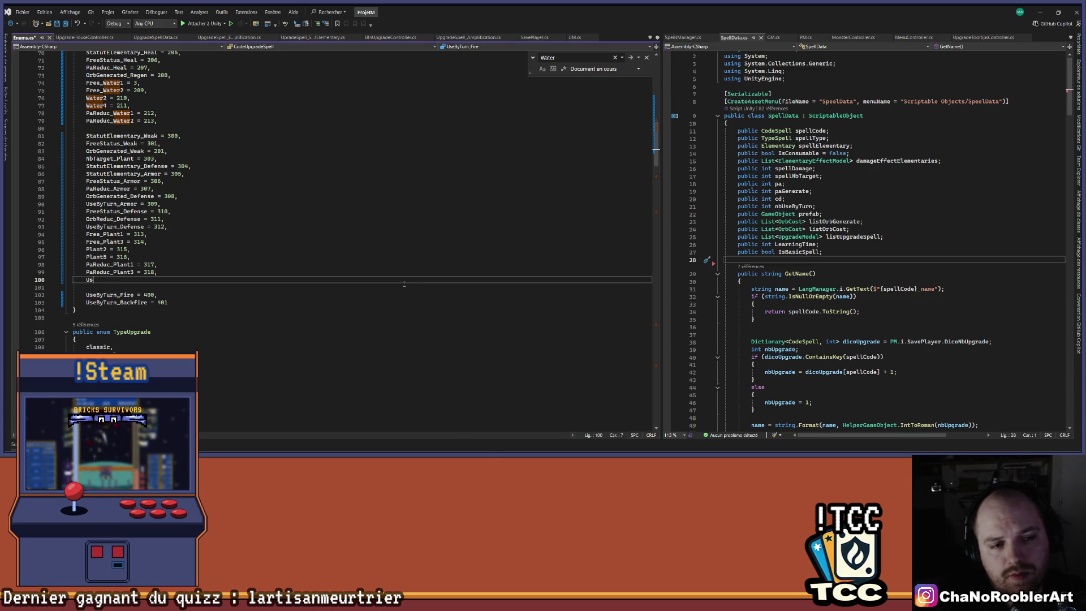
text(eByTurn_)
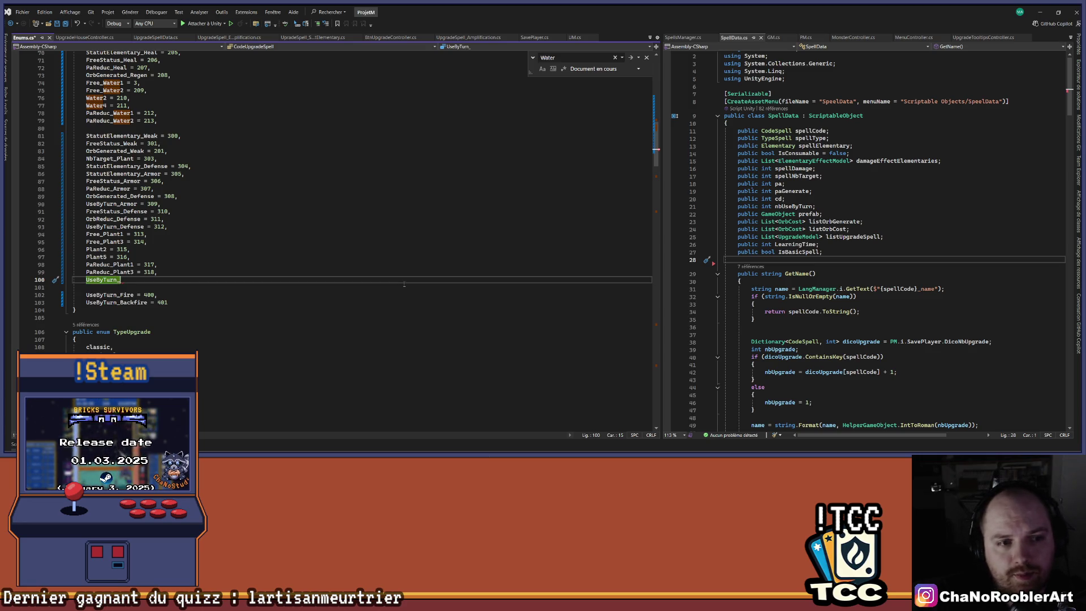
Step: Add UseByTurn_Plant1 = 319 and UseByTurn_Plant2 = 320, save Enums.cs, and return to Unity
scroll(451, 242, up, 13)
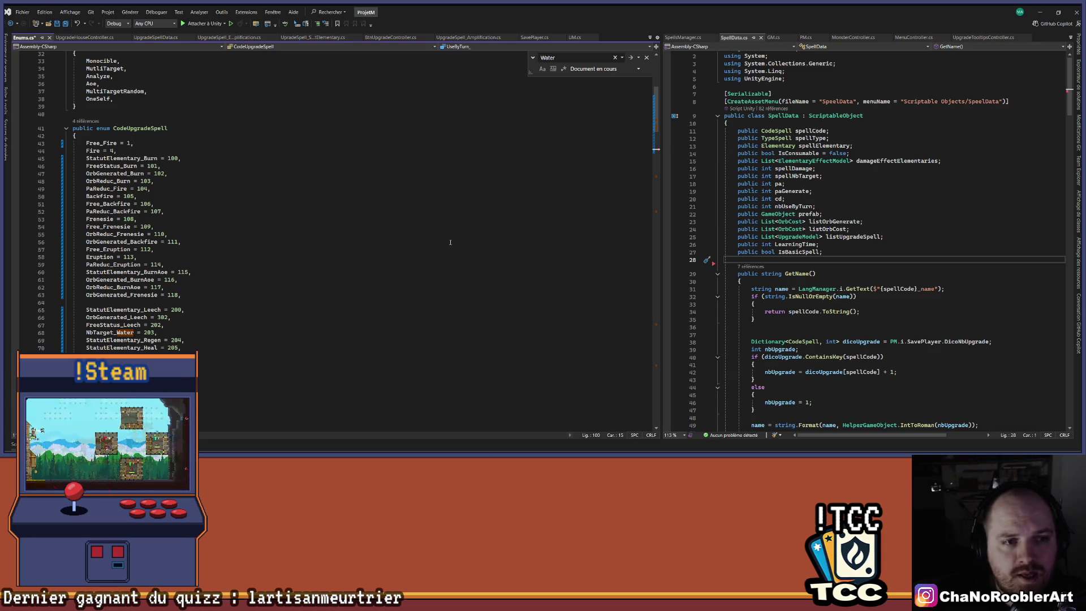
scroll(450, 243, down, 11)
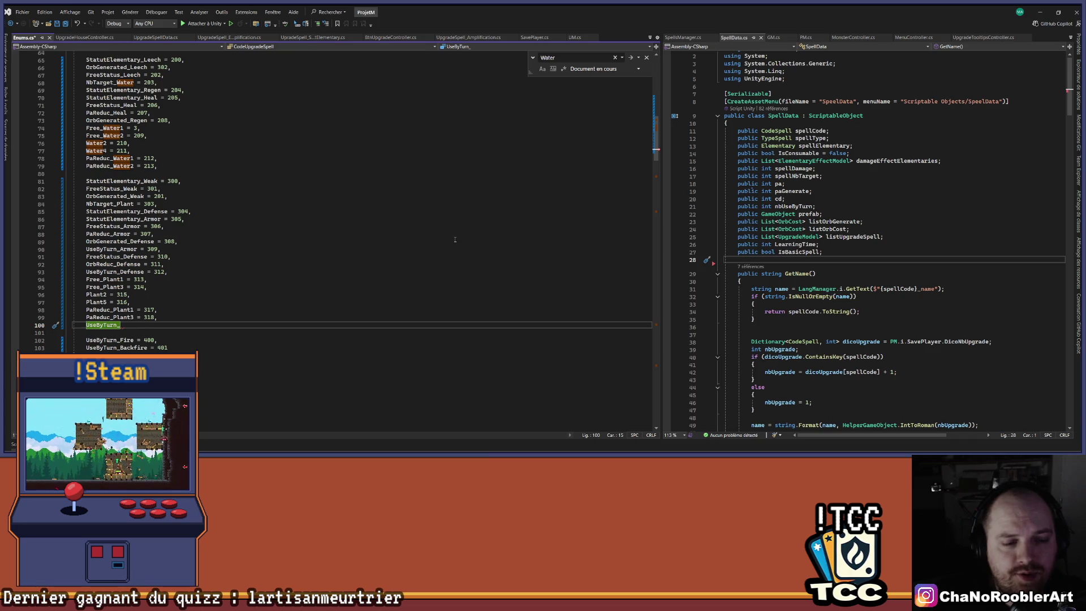
scroll(452, 236, up, 5)
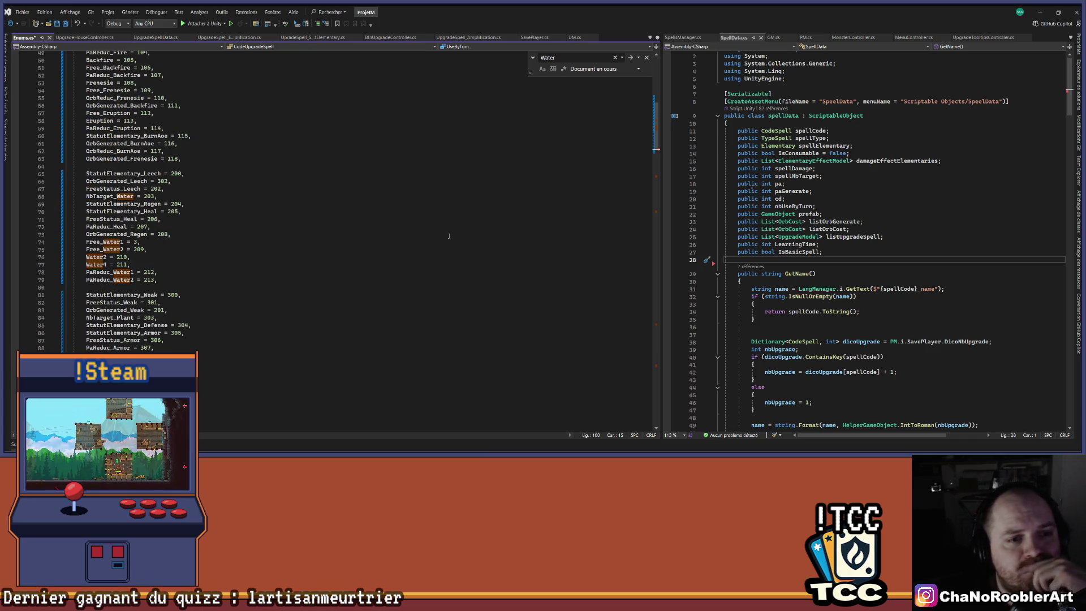
scroll(450, 236, up, 3)
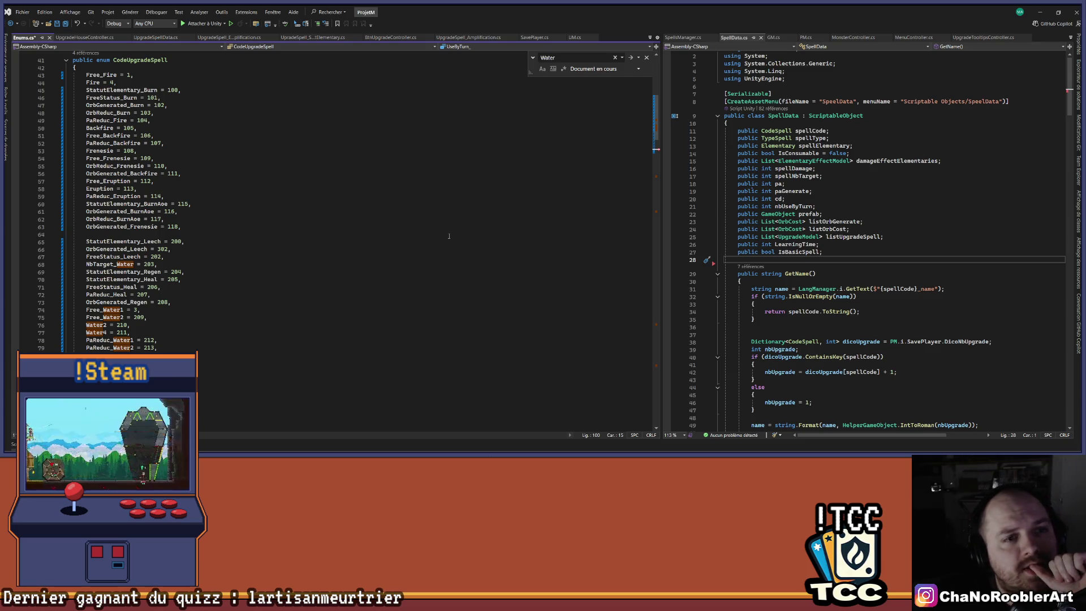
scroll(450, 236, down, 10)
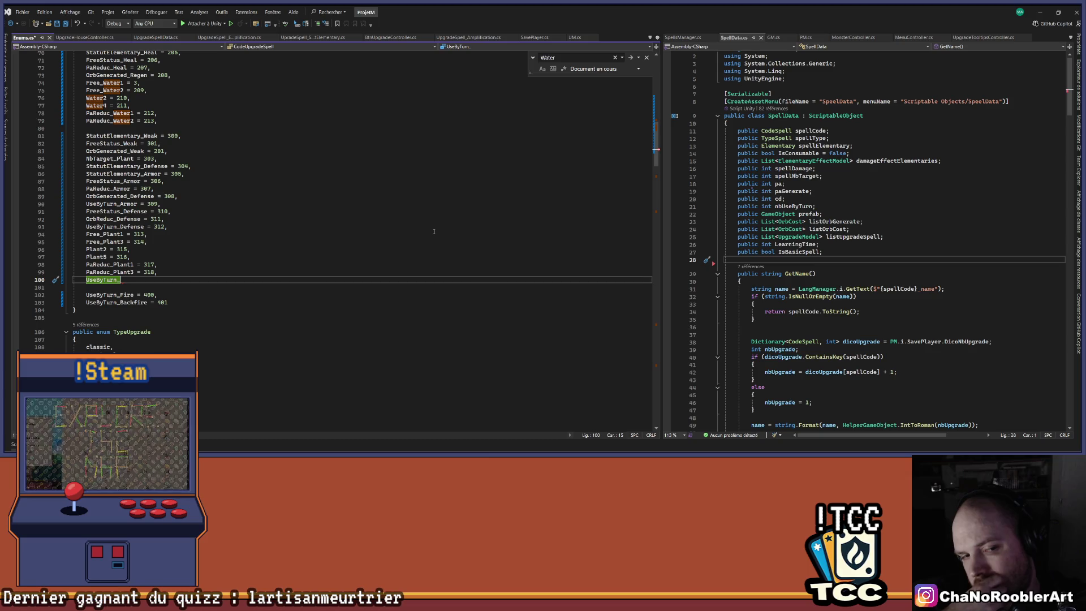
text(Pla)
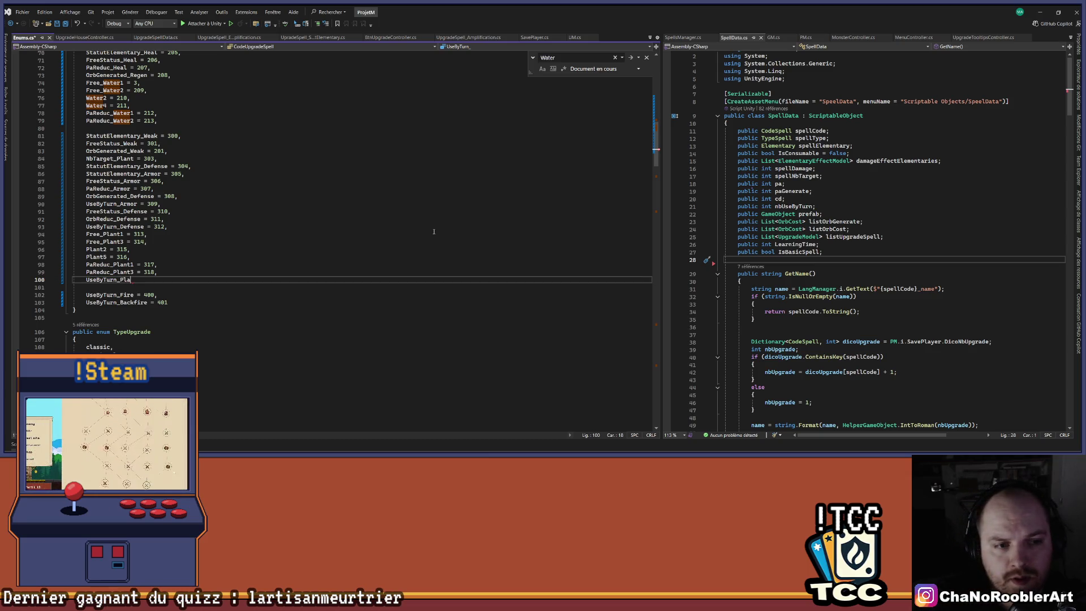
text(nt1 = )
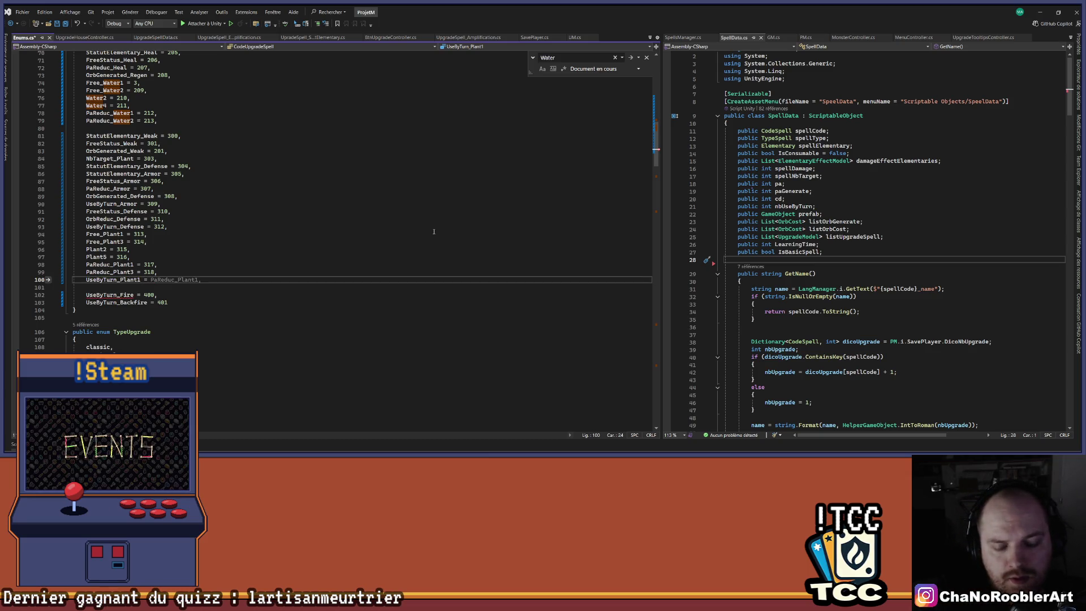
text(319,)
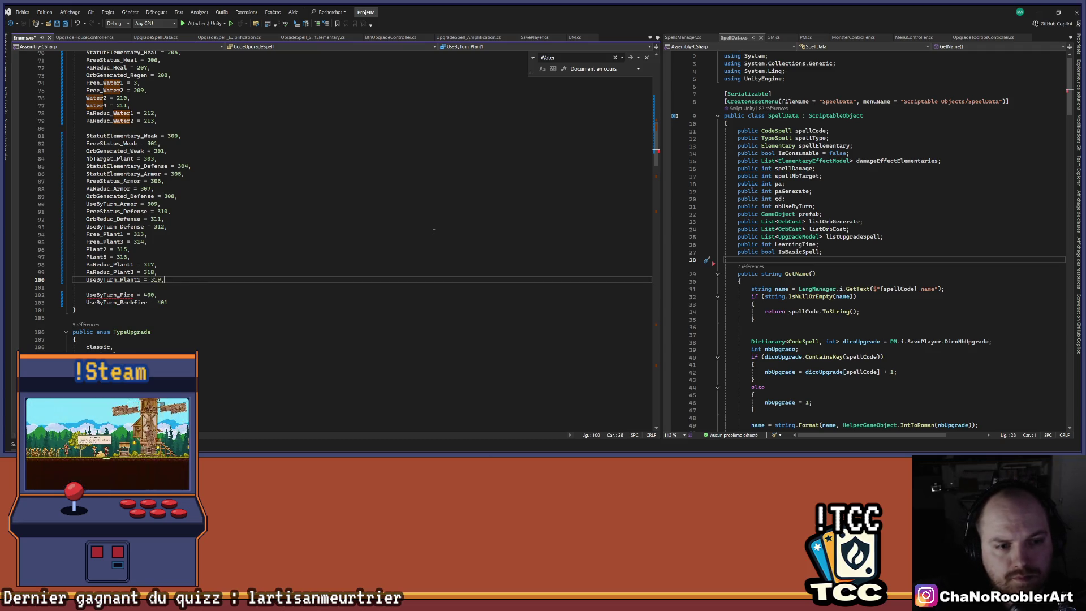
key(Return)
text(Use)
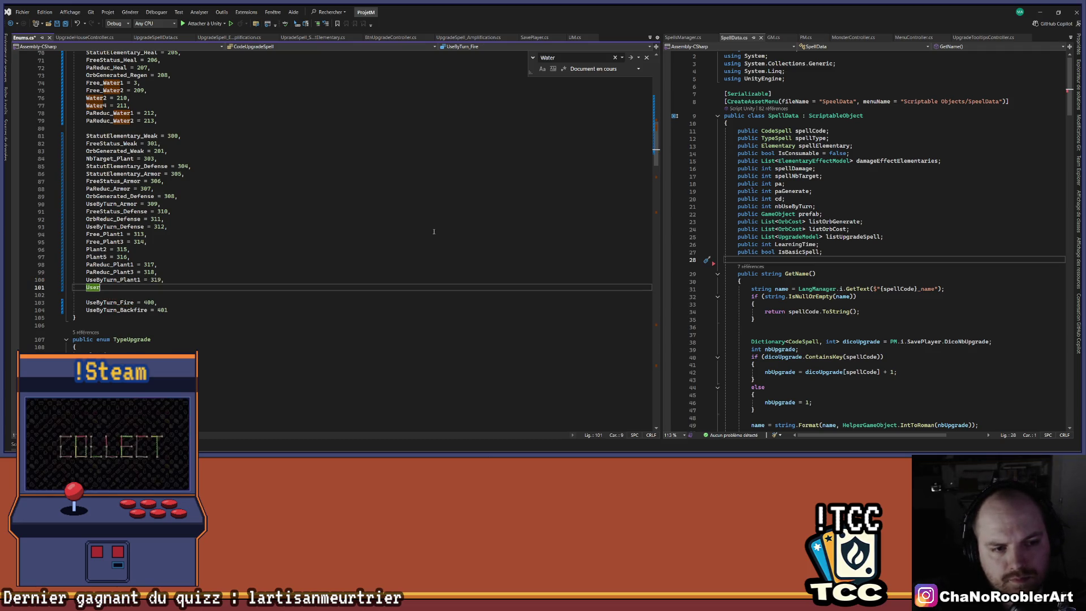
text(ByTurn_Plan)
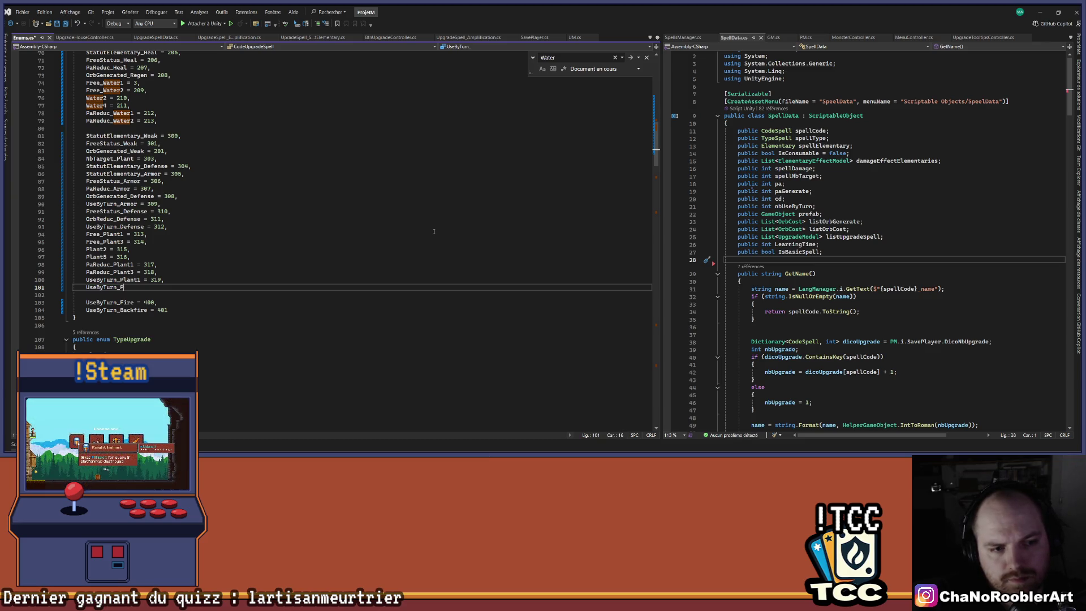
text(t2 = 320,)
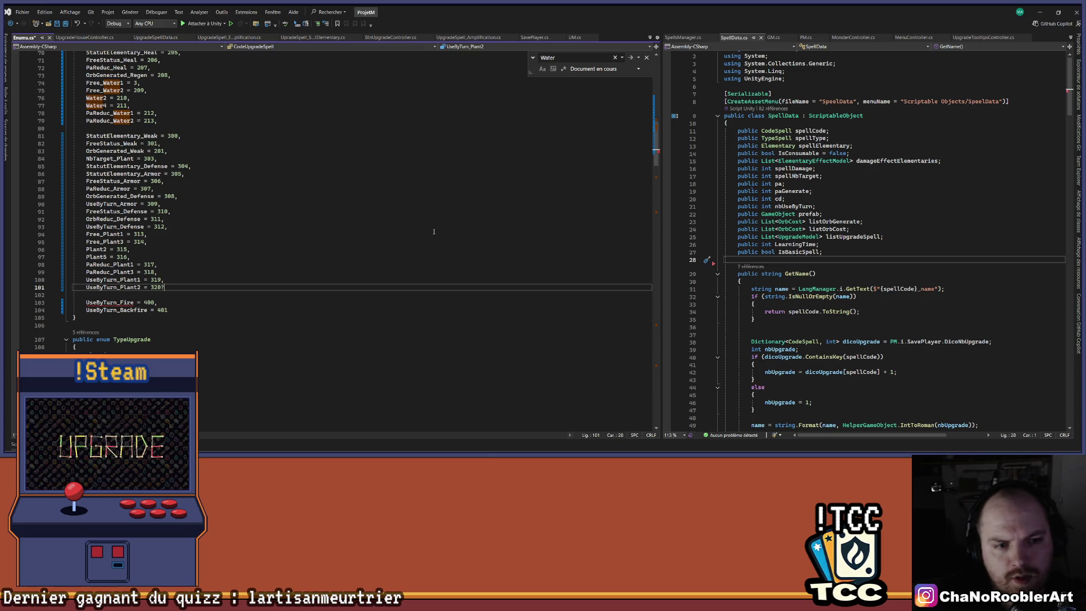
key(ctrl+s)
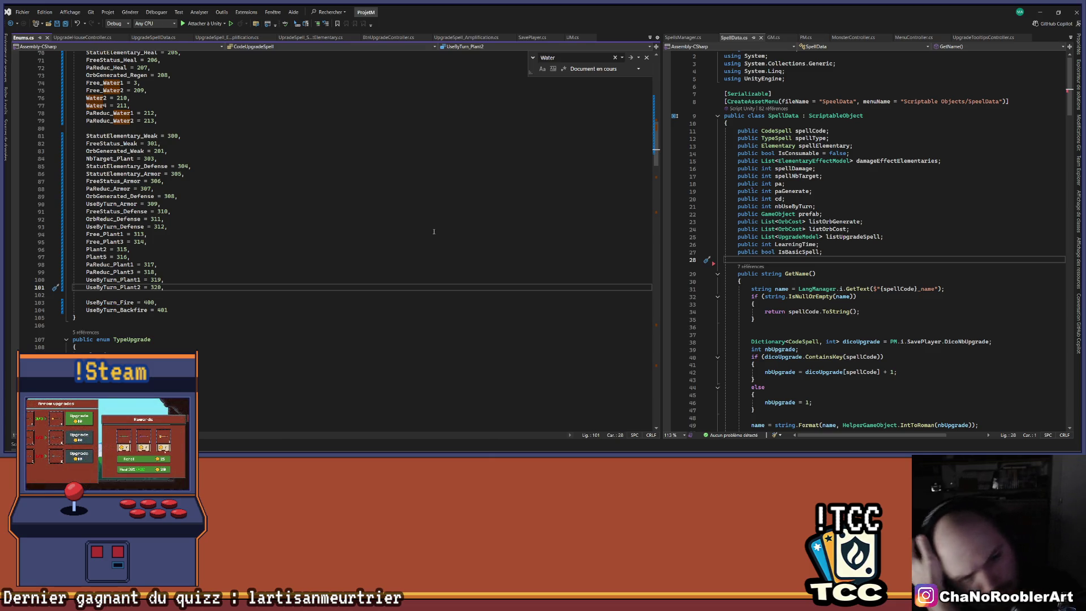
click(1040, 12)
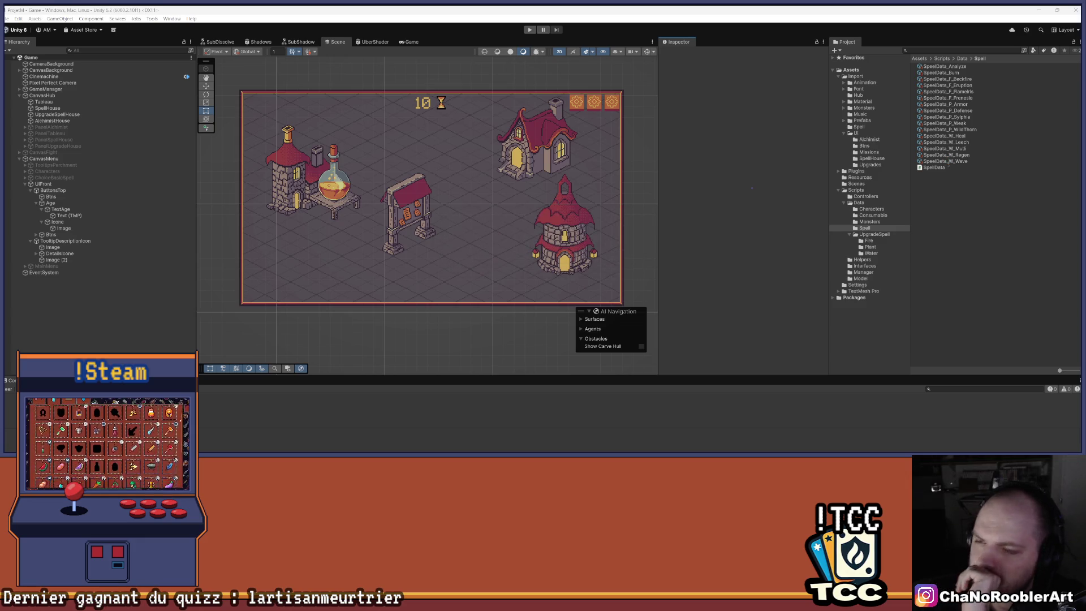
Step: Inspect the Fire folder's UpgradeSpell_UseByTurnFire settings, then go back to the Plant folder
click(882, 247)
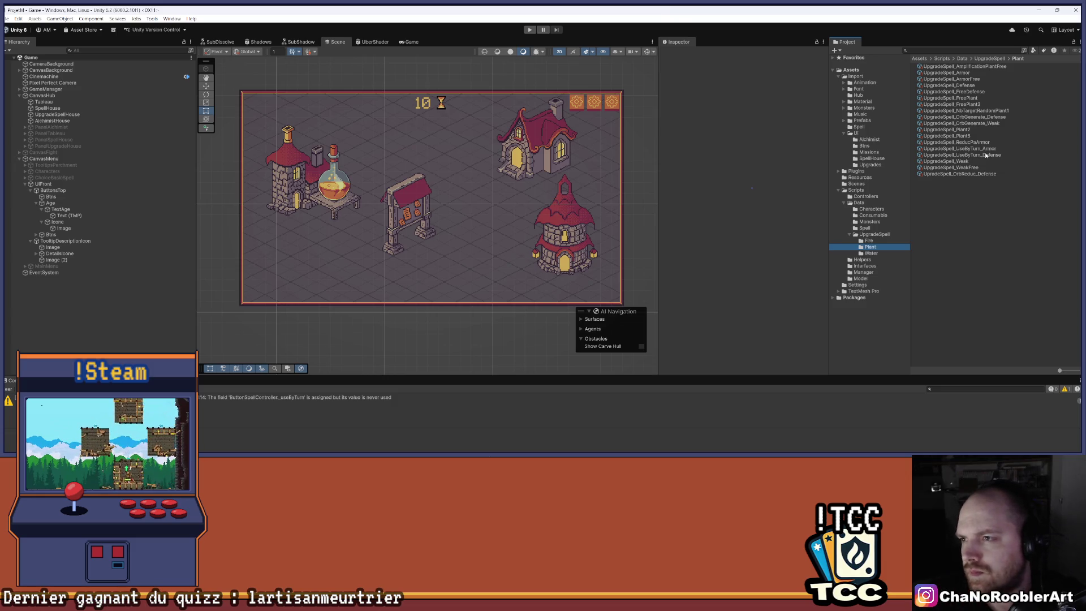
key(Up)
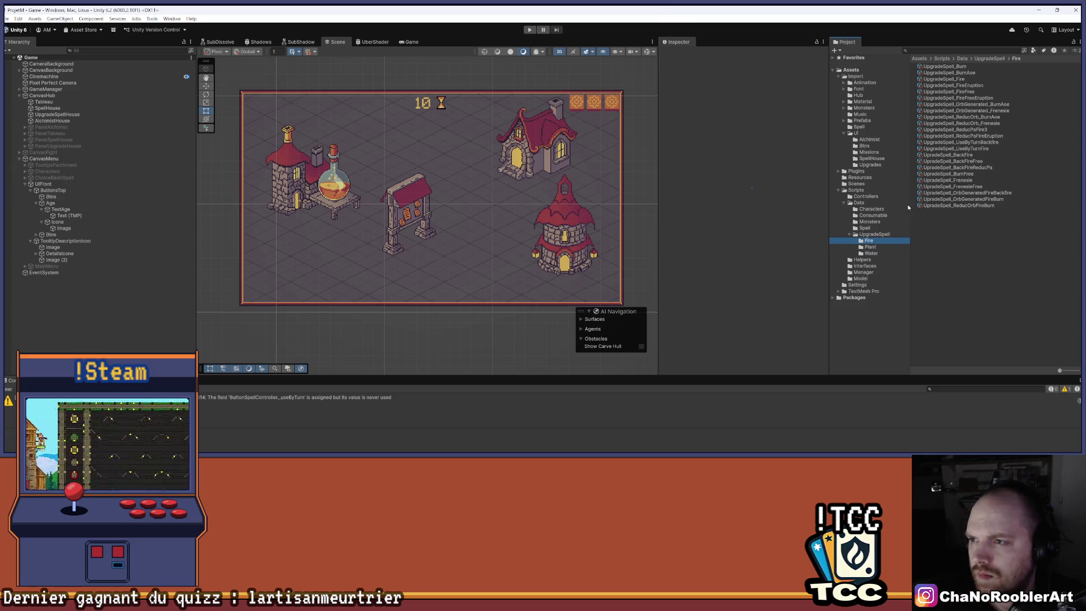
click(968, 149)
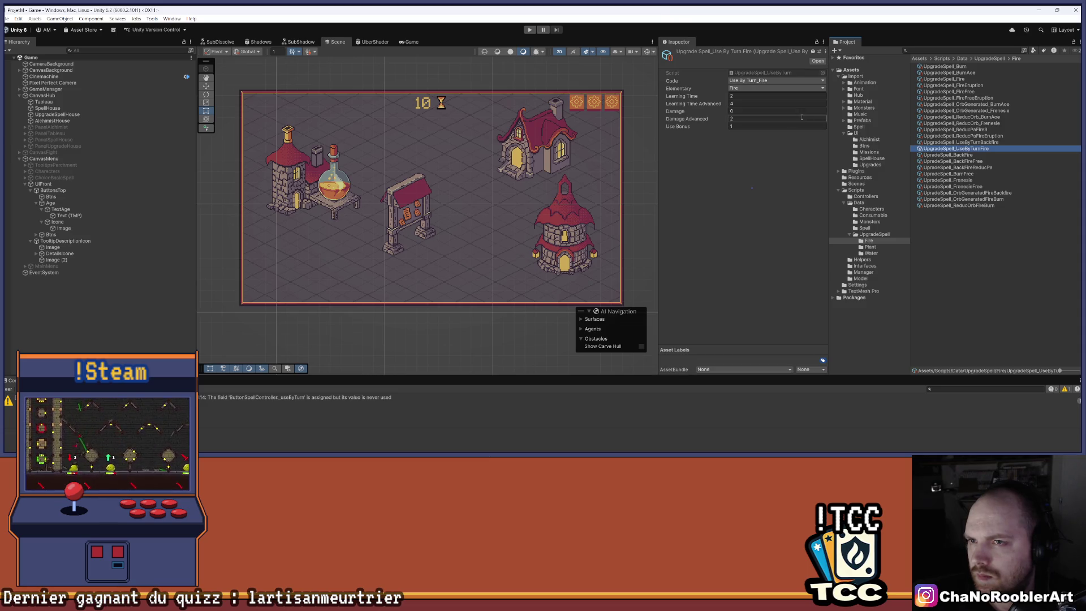
click(747, 89)
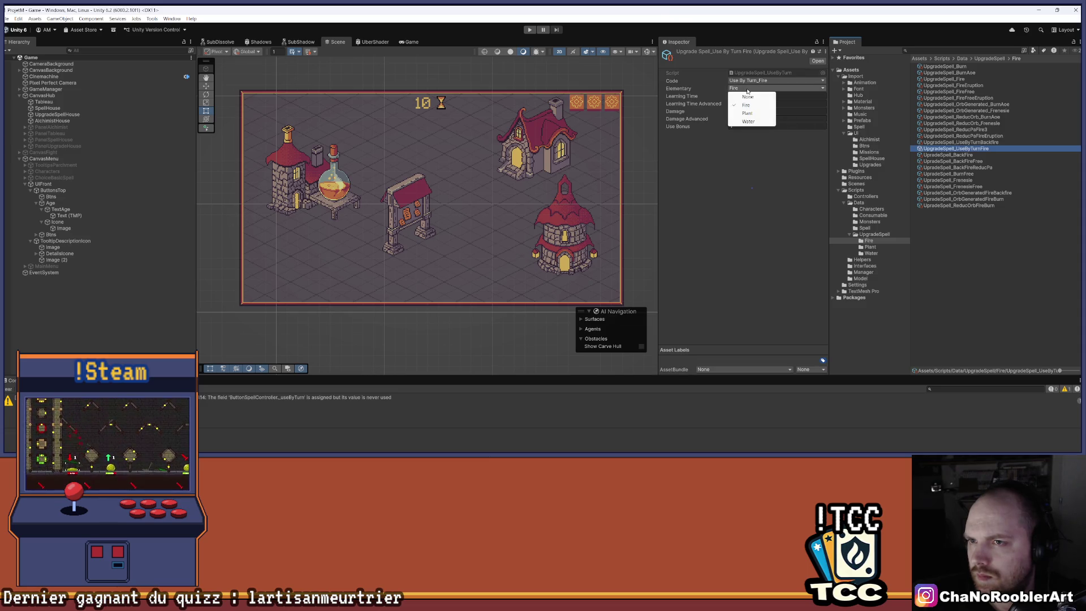
click(1036, 278)
click(984, 143)
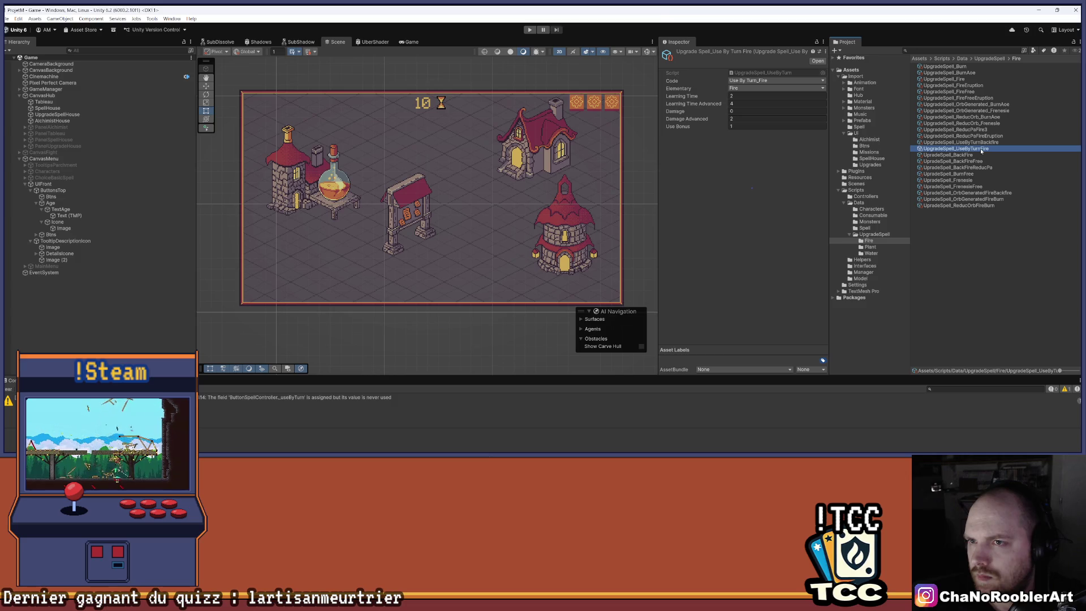
click(984, 148)
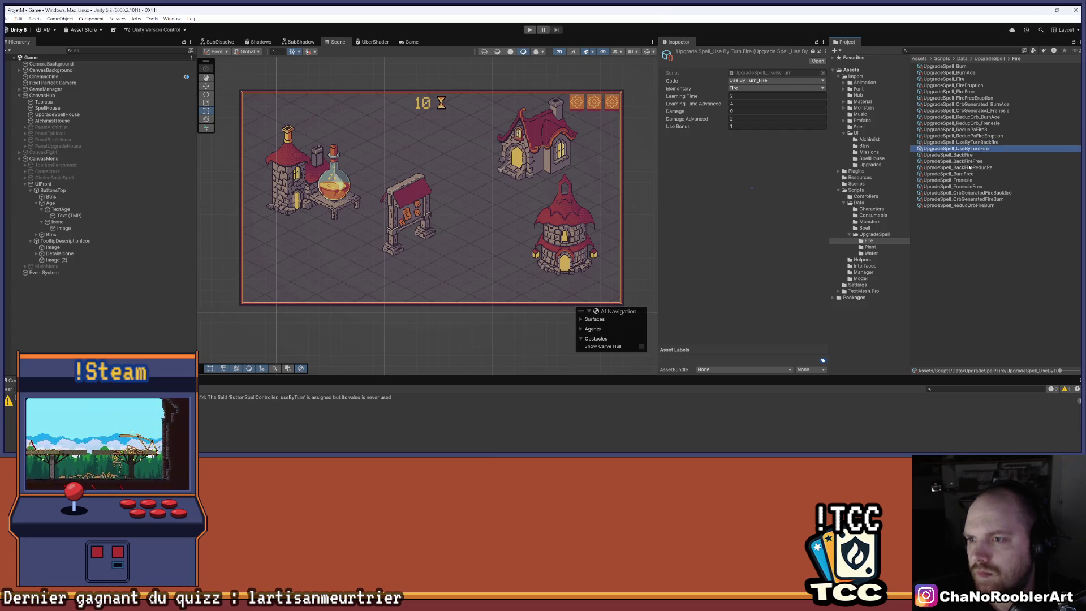
click(892, 247)
right_click(959, 227)
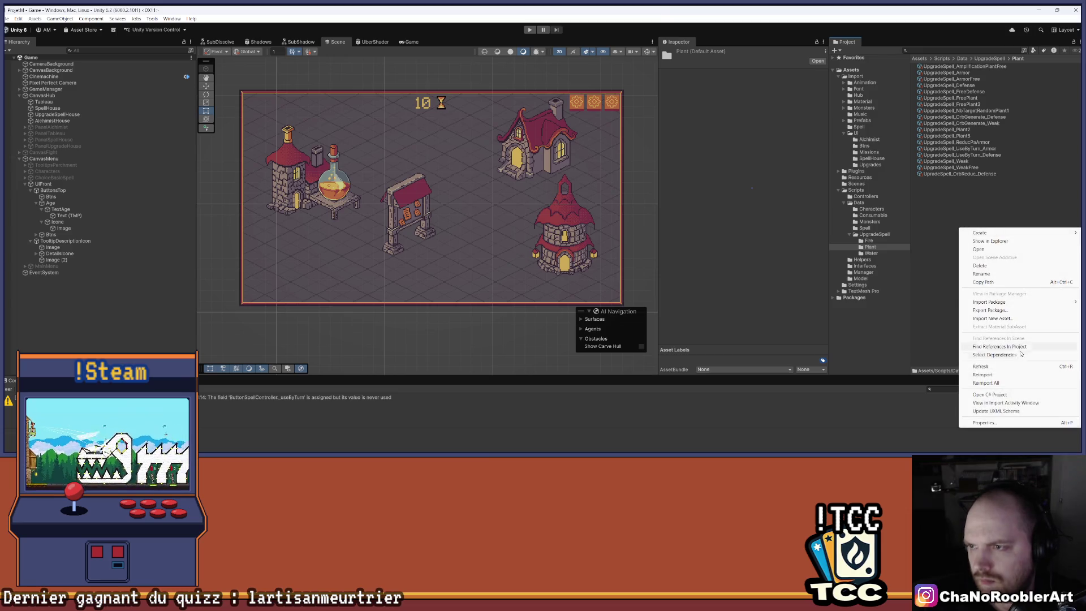
Step: Create an UpgradeSpell_UseByTurn asset in the Plant folder named UpgradeSpell_Plant1
mouse_move(984, 233)
mouse_move(906, 436)
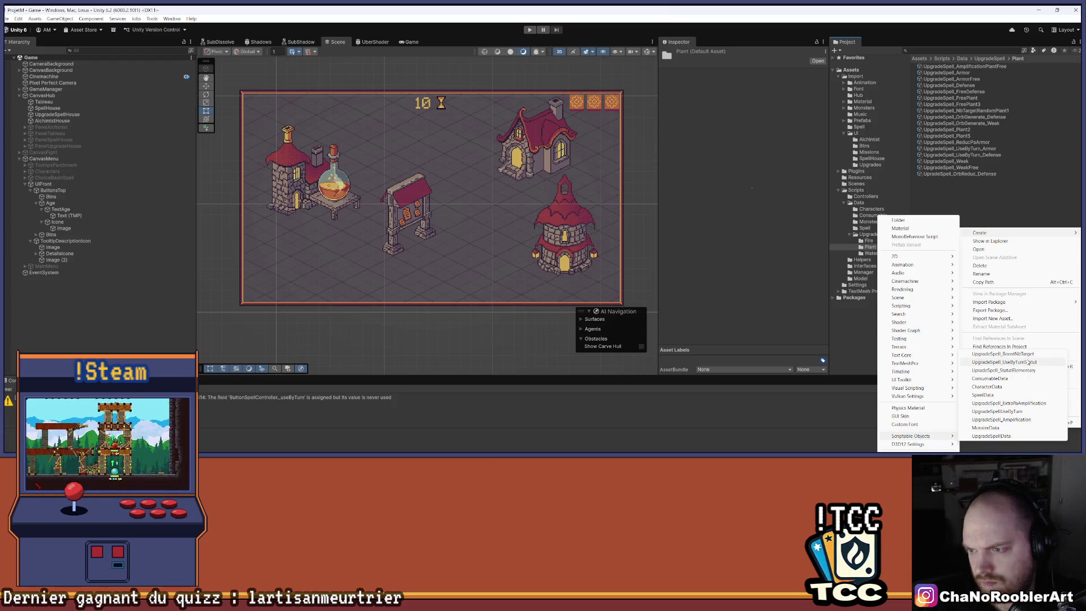
click(997, 411)
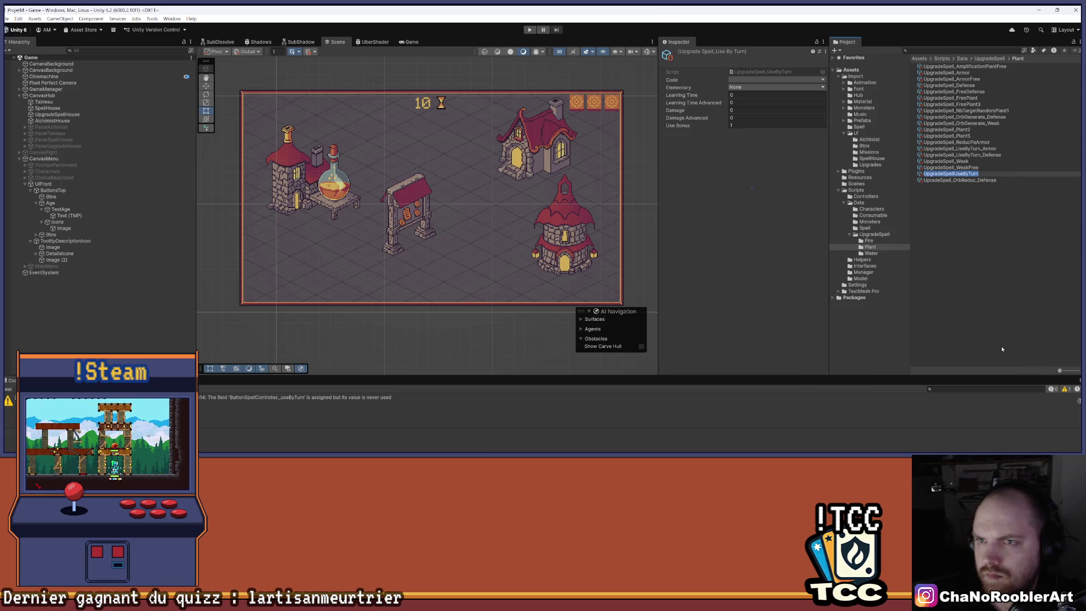
key(Right)
key(BackSpace)
key(BackSpace)
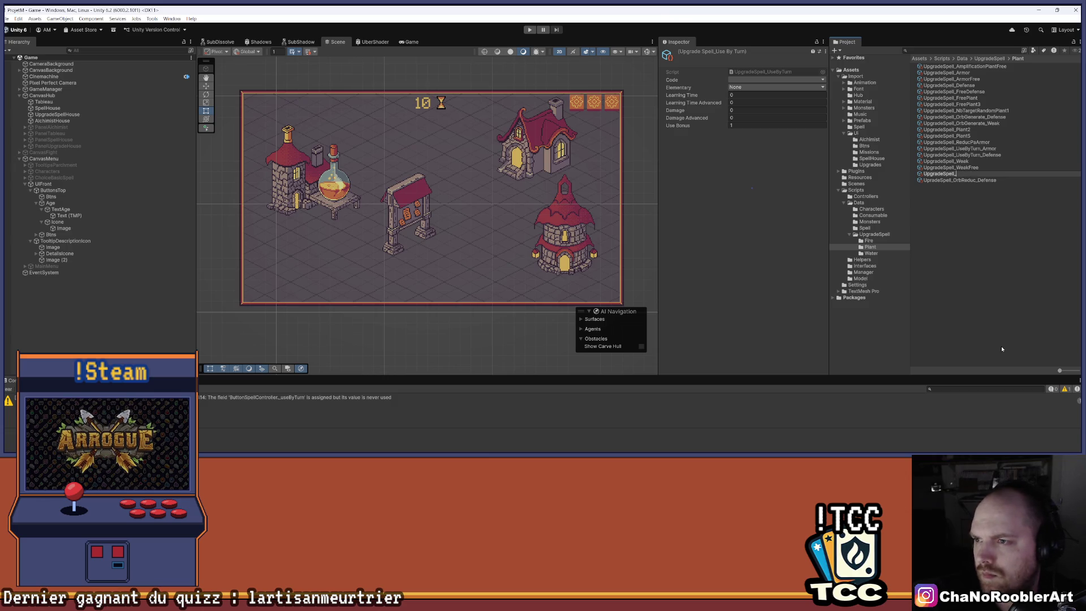
text(lant1)
key(Return)
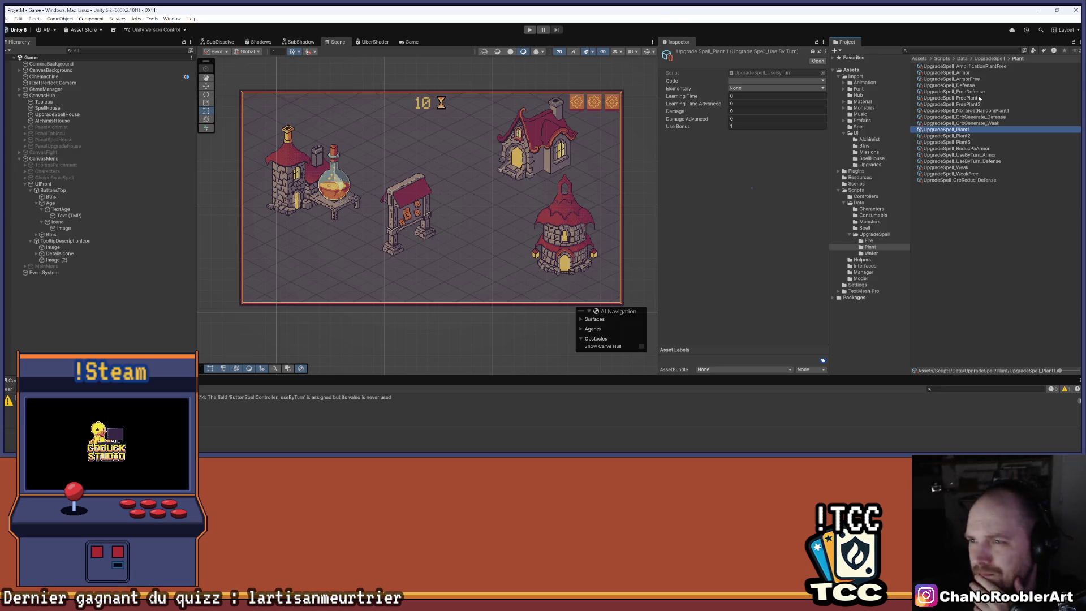
Step: Set UpgradeSpell_Plant1 to code Use By Turn_Plant 1, element Plant, Learning Time 2/3, Damage Advanced 1
click(761, 80)
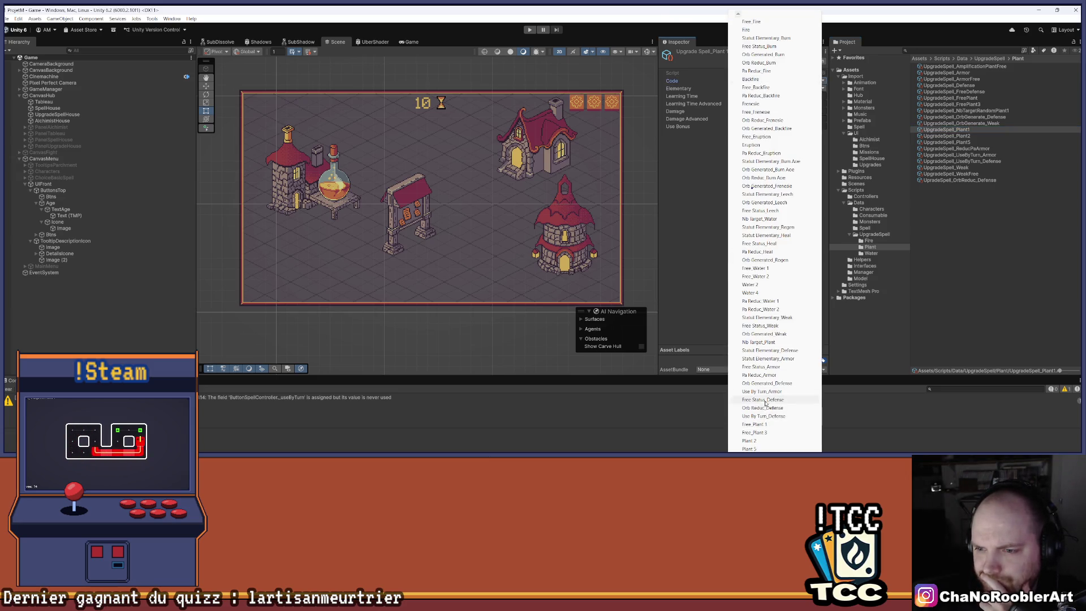
scroll(769, 447, down, 1)
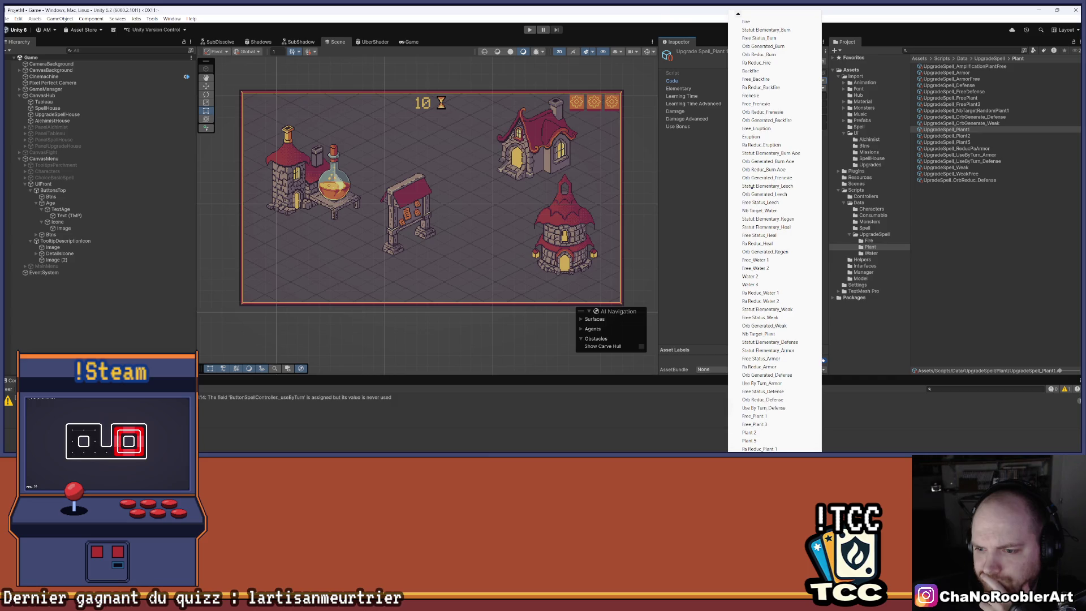
scroll(770, 430, down, 5)
click(767, 424)
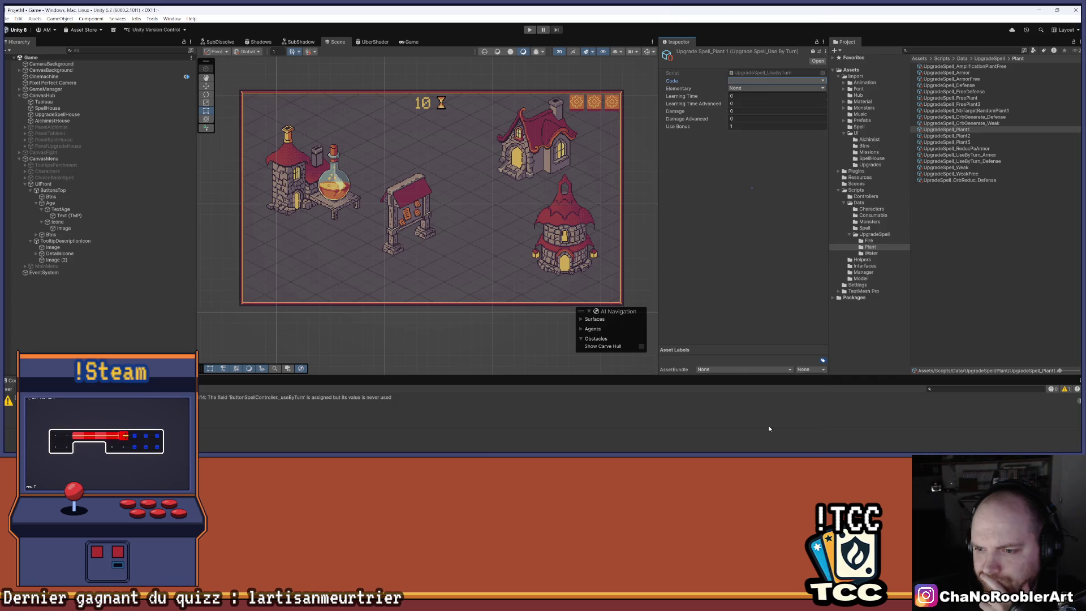
text(Use By Turn_Plant 1)
click(754, 88)
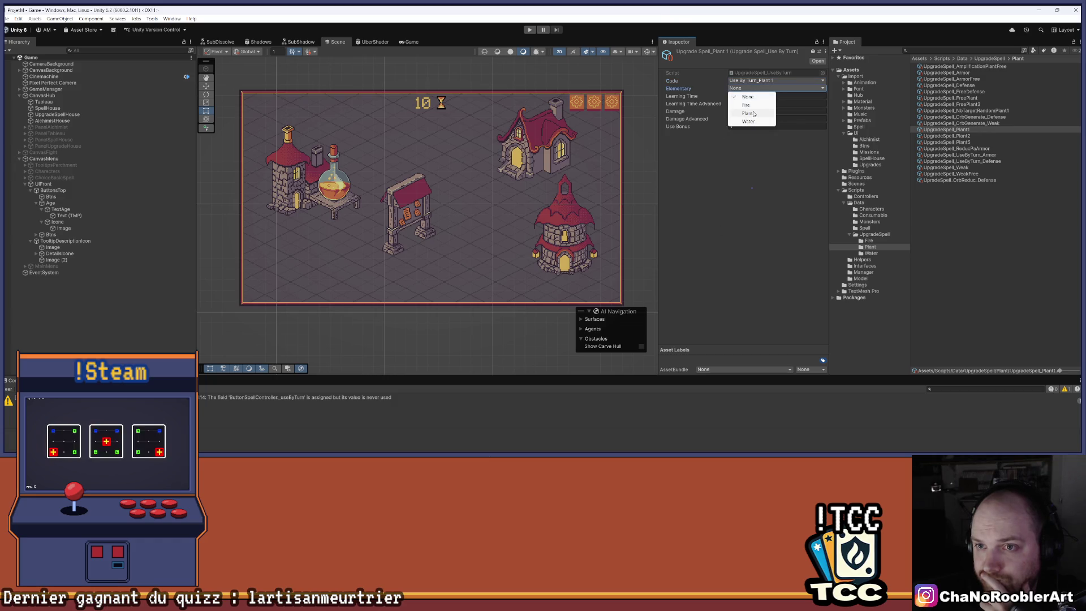
click(754, 113)
click(746, 96)
text(2)
click(745, 104)
text(3)
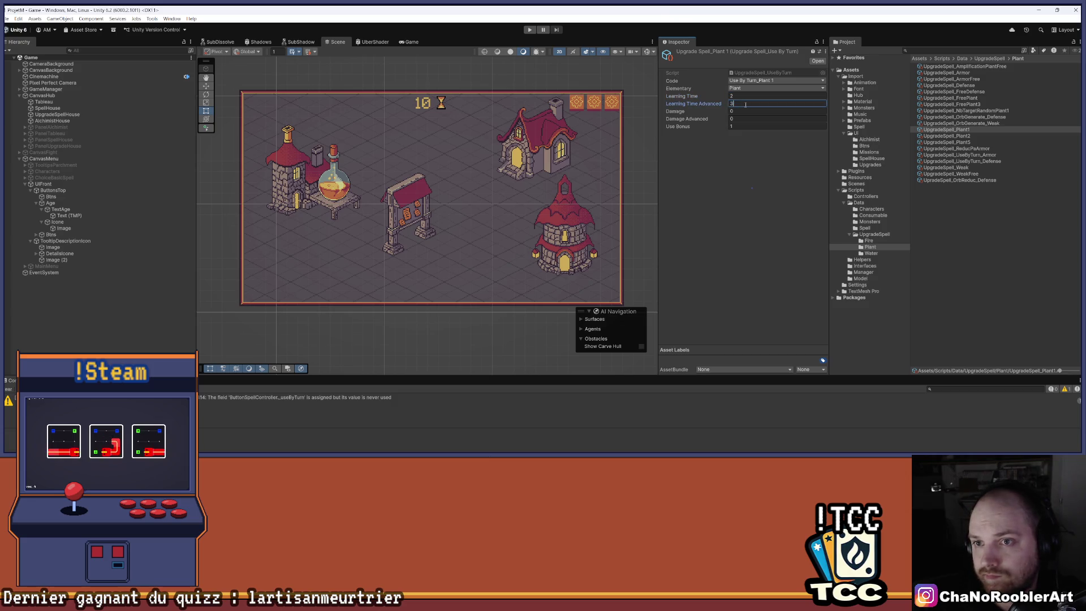
click(745, 119)
text(1)
click(741, 165)
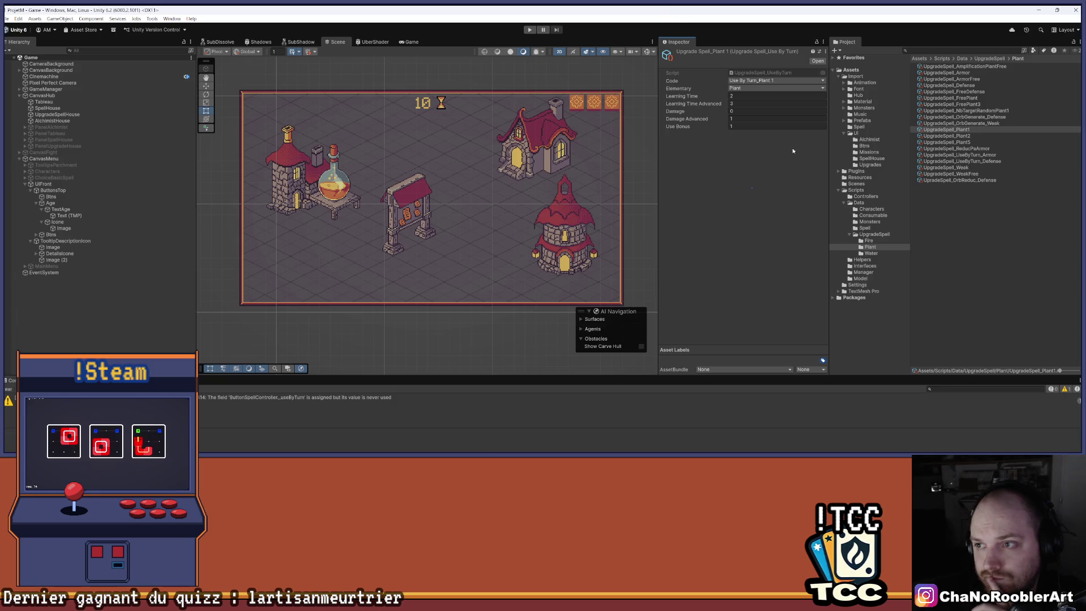
Step: Duplicate UpgradeSpell_Plant1 and name the copy UpgradeSpell_Plant3
click(987, 128)
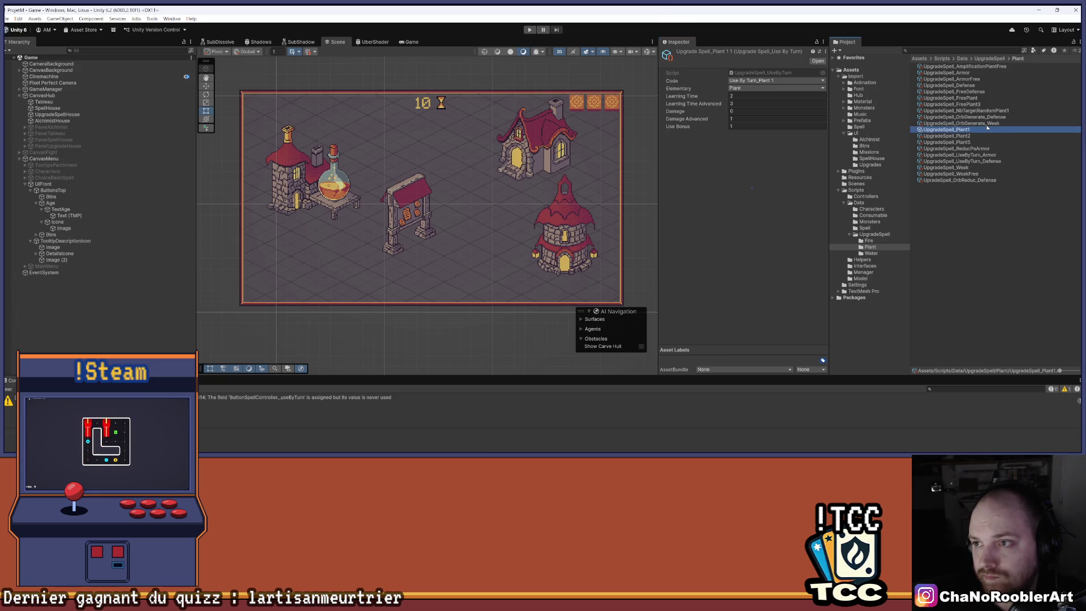
right_click(962, 130)
click(991, 182)
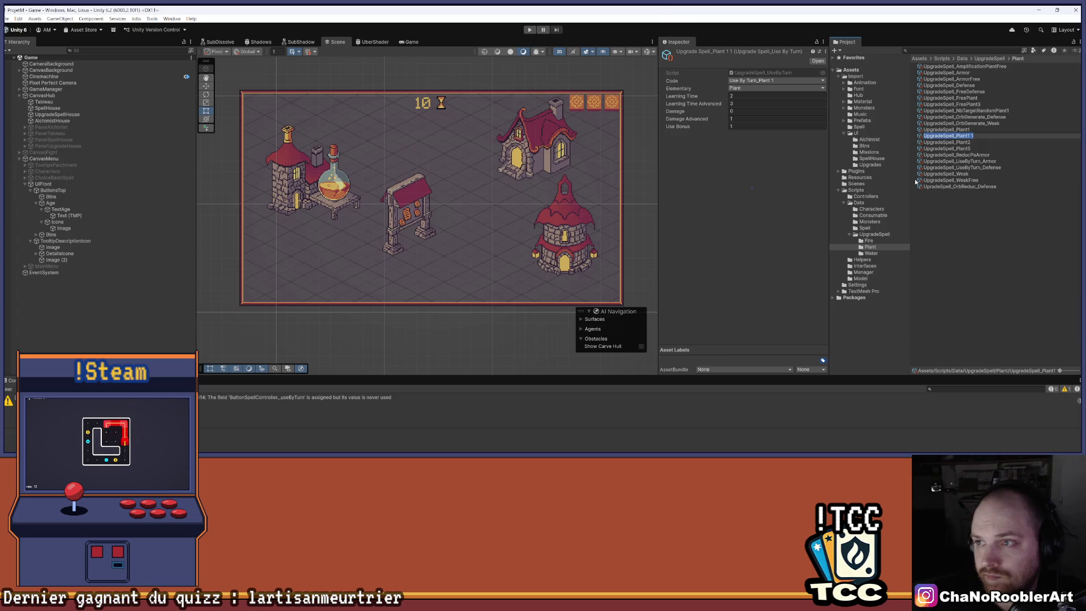
key(End)
key(BackSpace)
key(BackSpace)
key(Return)
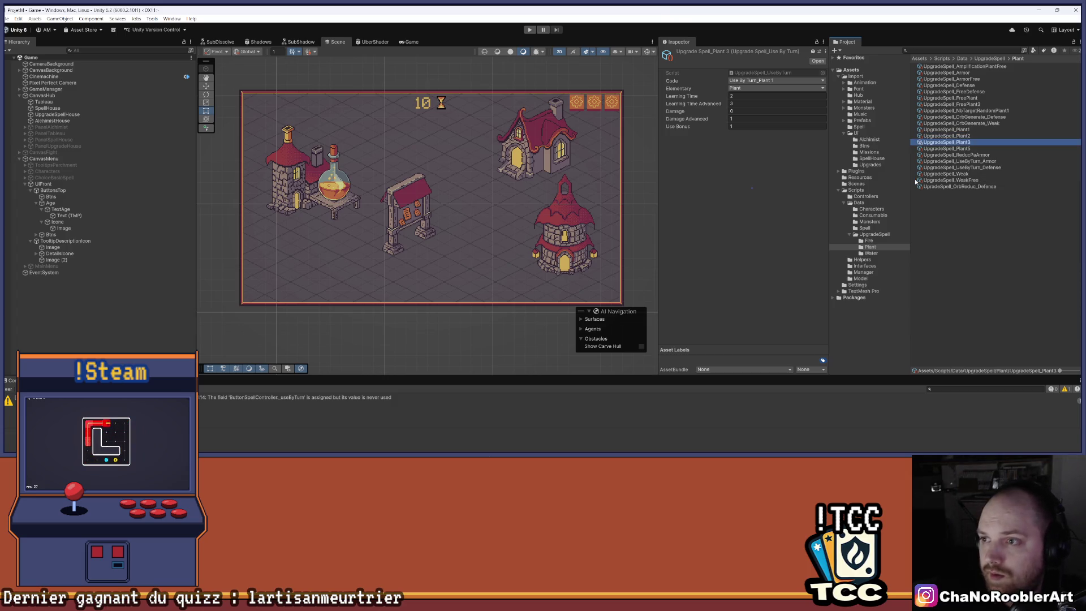
Step: Set the copy's Code to Use By Turn_Plant 2 and switch to Visual Studio
click(754, 82)
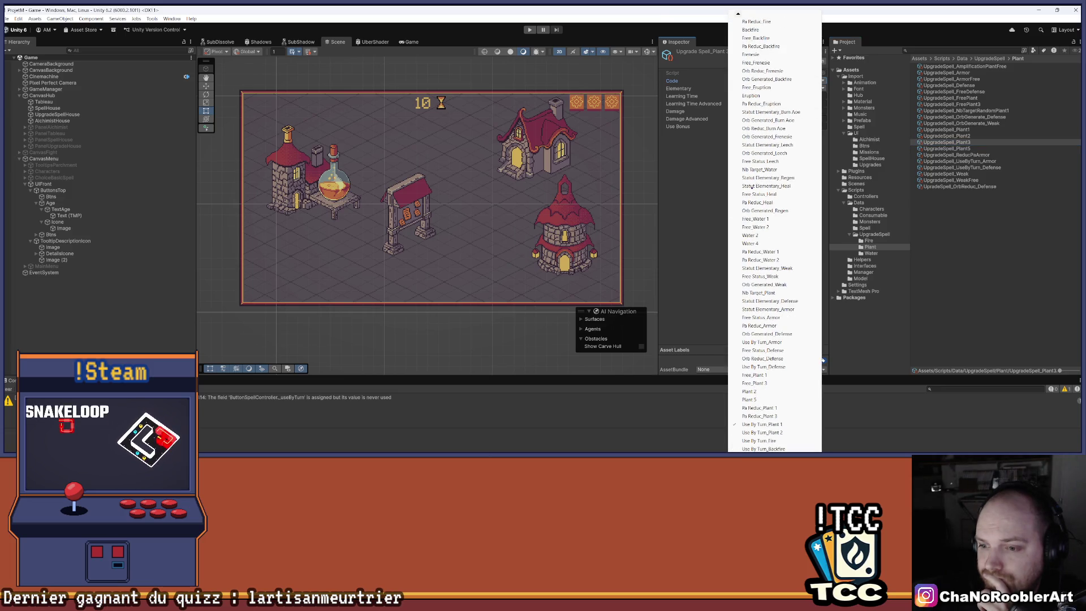
click(775, 433)
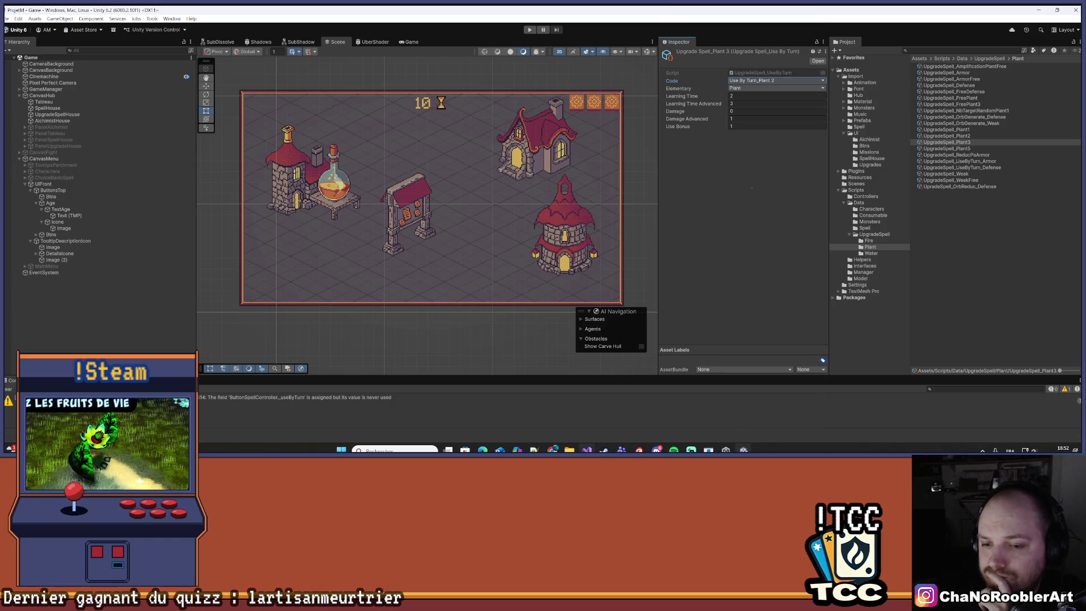
key(alt+Tab)
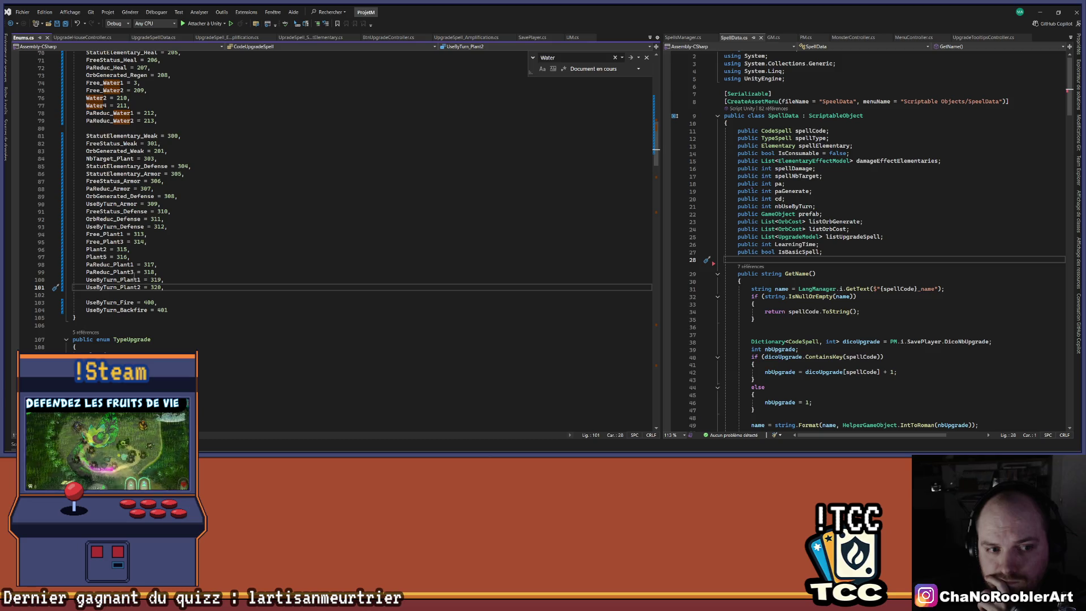
Step: Rename the enum entry UseByTurn_Plant2 (= 320) to UseByTurn_Plant3 everywhere, then return to Unity
click(130, 288)
key(ctrl+r)
key(ctrl+r)
key(End)
key(BackSpace)
text(3)
key(Return)
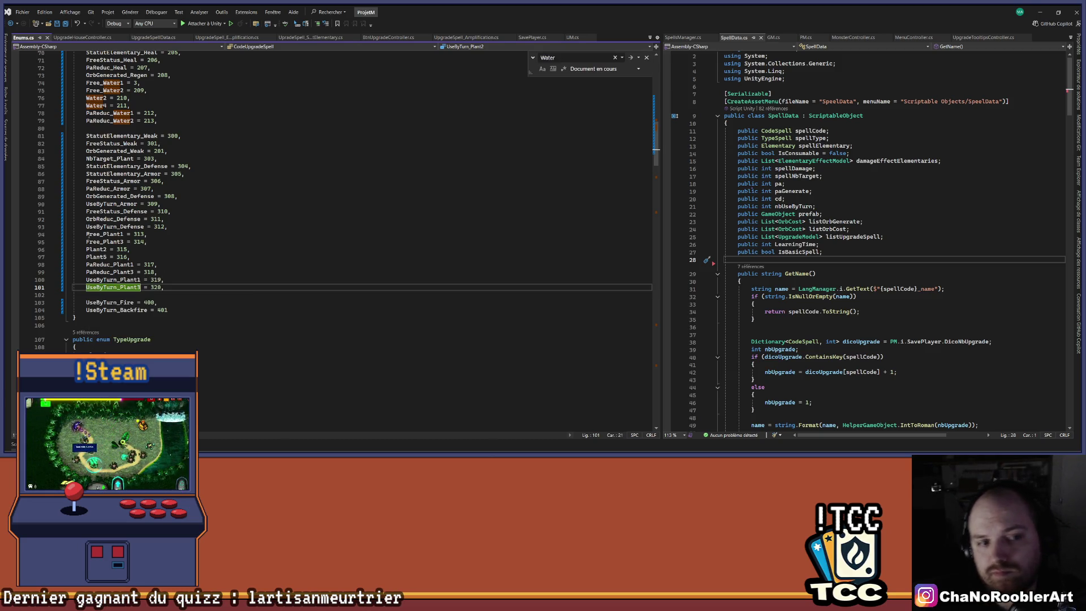
key(alt+Tab)
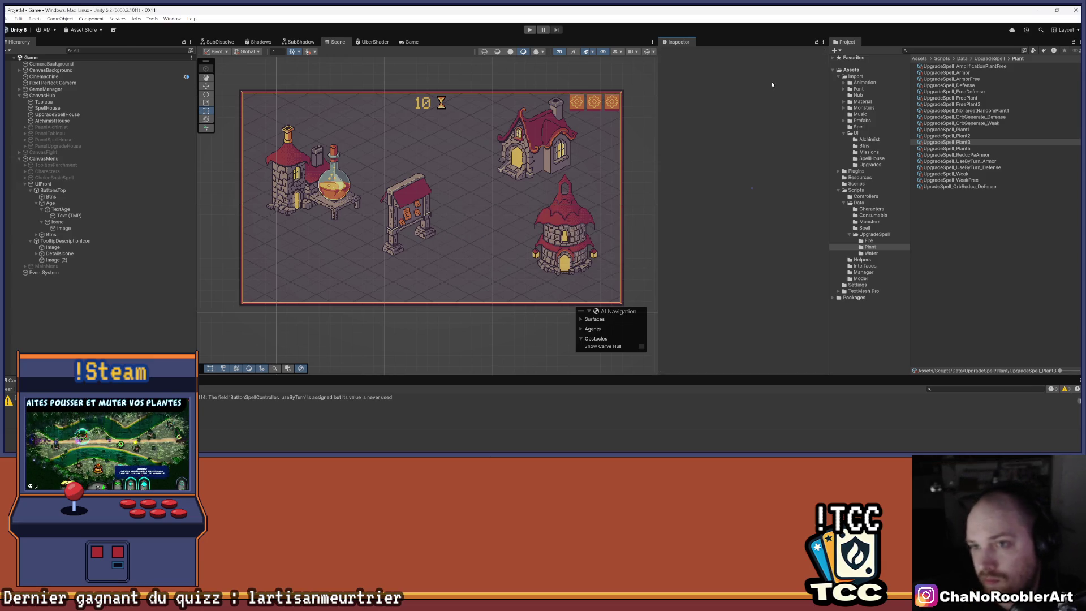
Step: Set Plant3's Damage Advanced to 3 and rename UpgradeSpell_Plant1 to UpgradeSpell_UseByTurn_Plant1
click(756, 120)
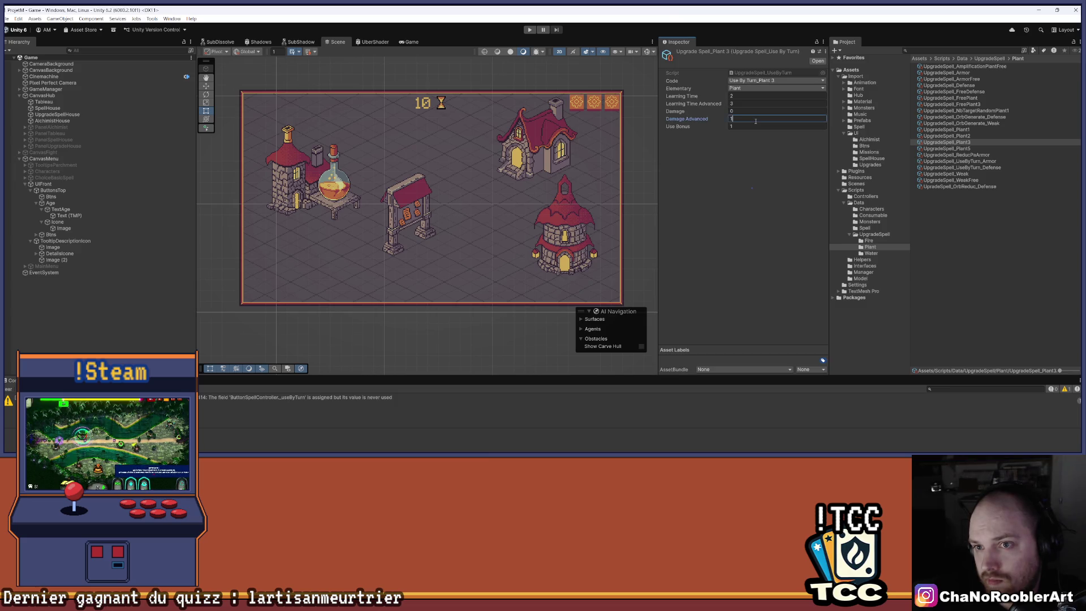
click(751, 178)
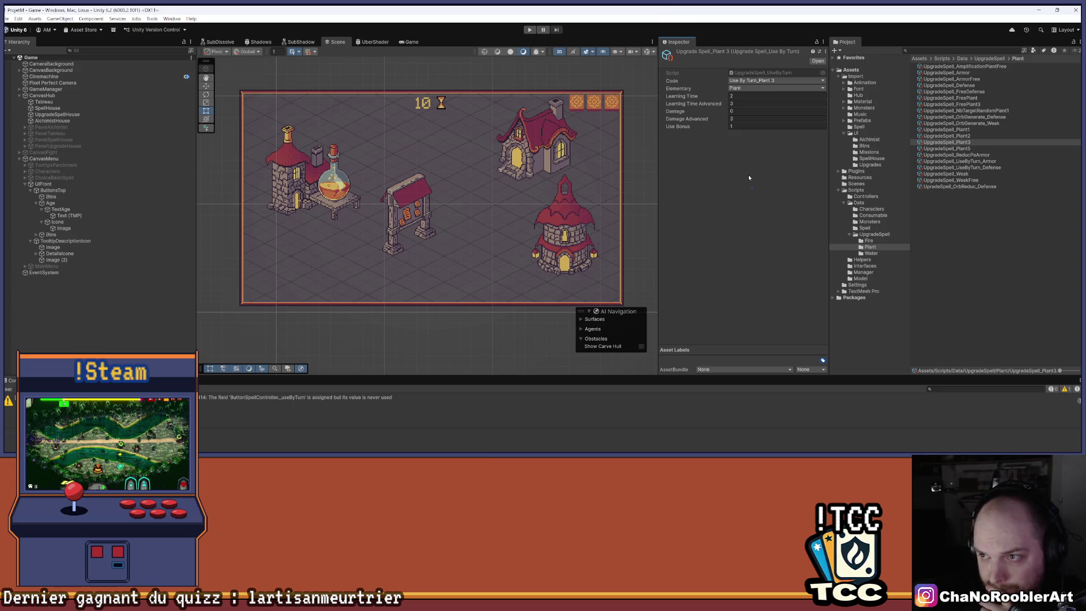
click(981, 136)
click(980, 131)
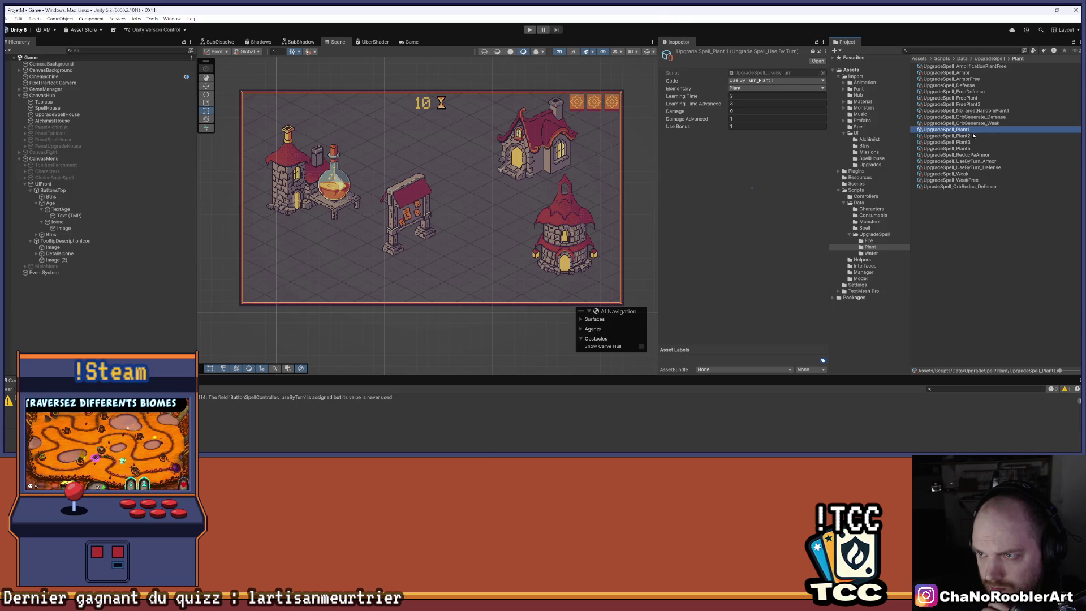
right_click(963, 130)
click(991, 176)
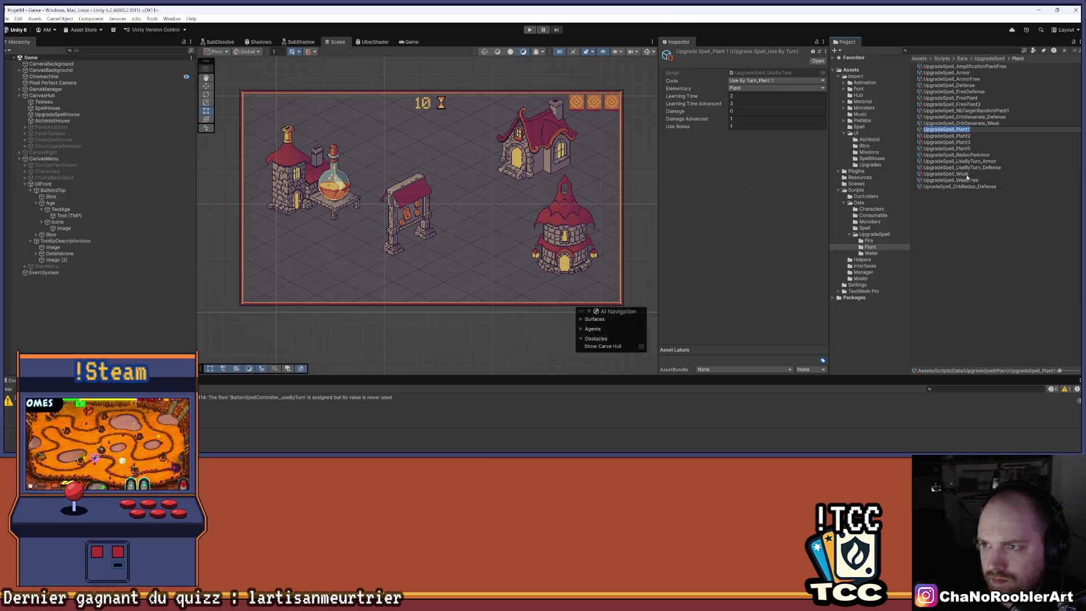
key(End)
text(Use)
text(ByTurn)
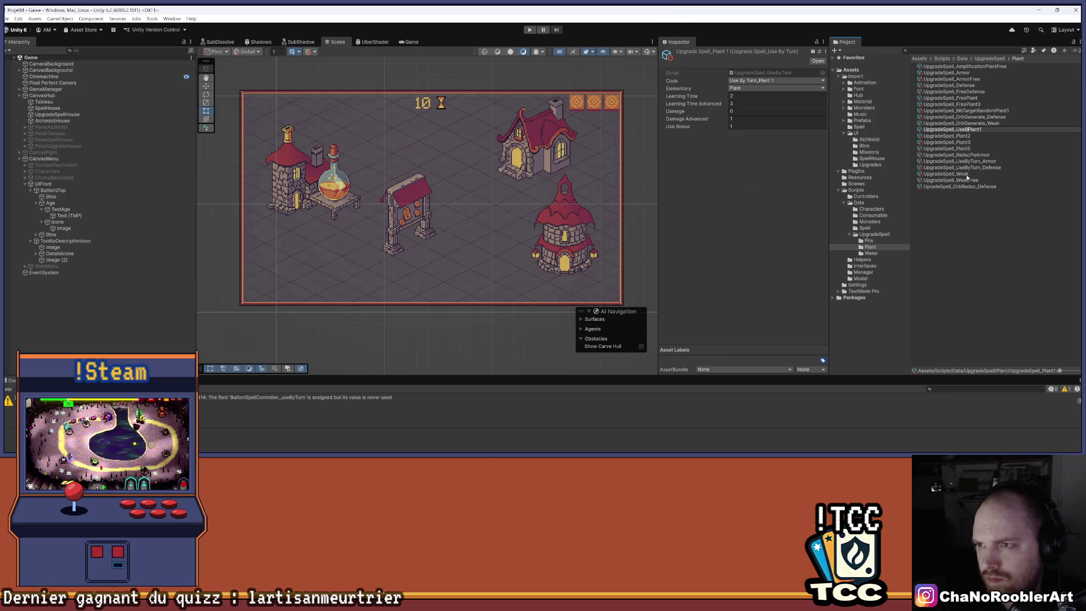
text(_)
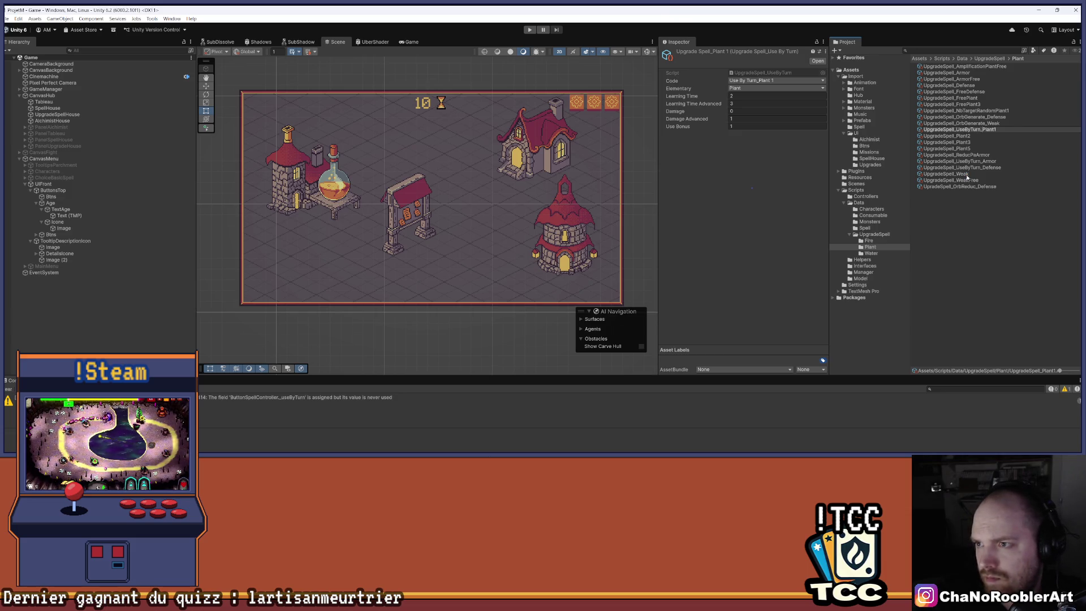
key(Return)
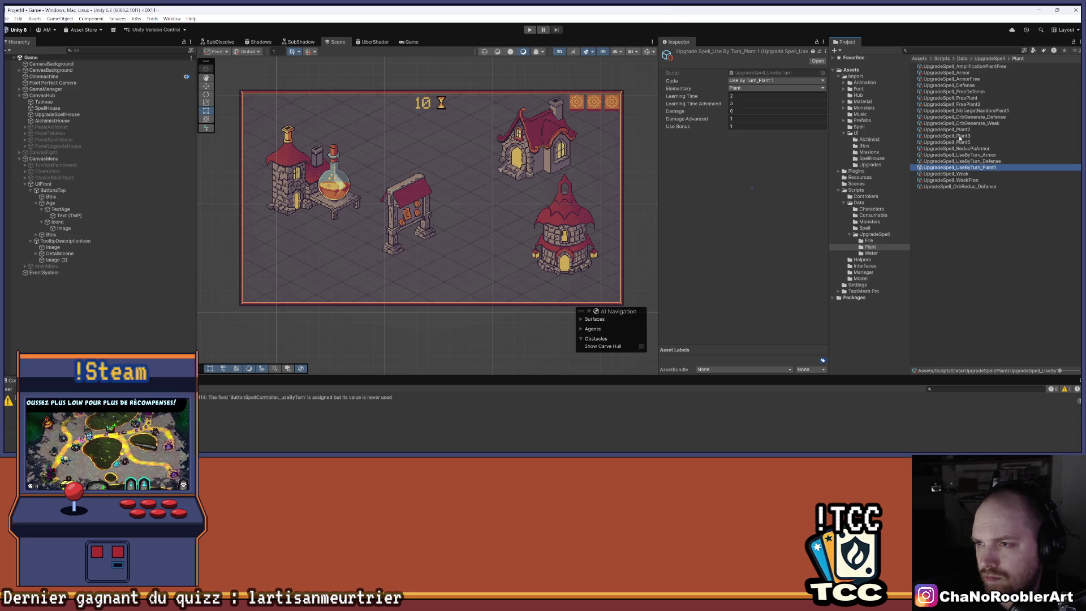
Step: Rename UpgradeSpell_Plant3 to UpgradeSpell_UseByTurn_Plant3 and compare both assets' settings
click(959, 143)
click(962, 136)
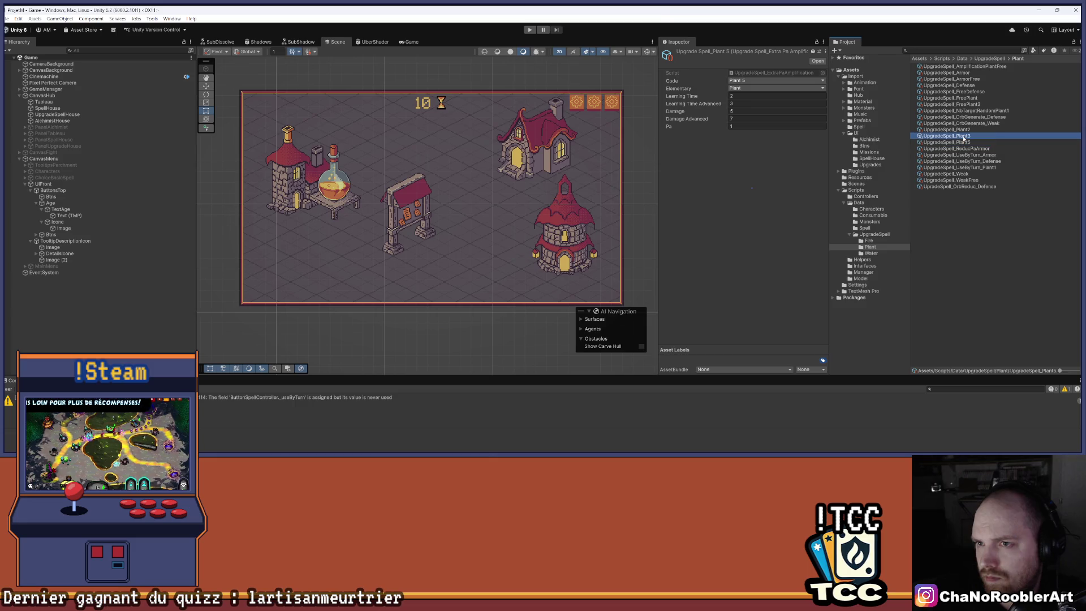
right_click(962, 137)
click(986, 184)
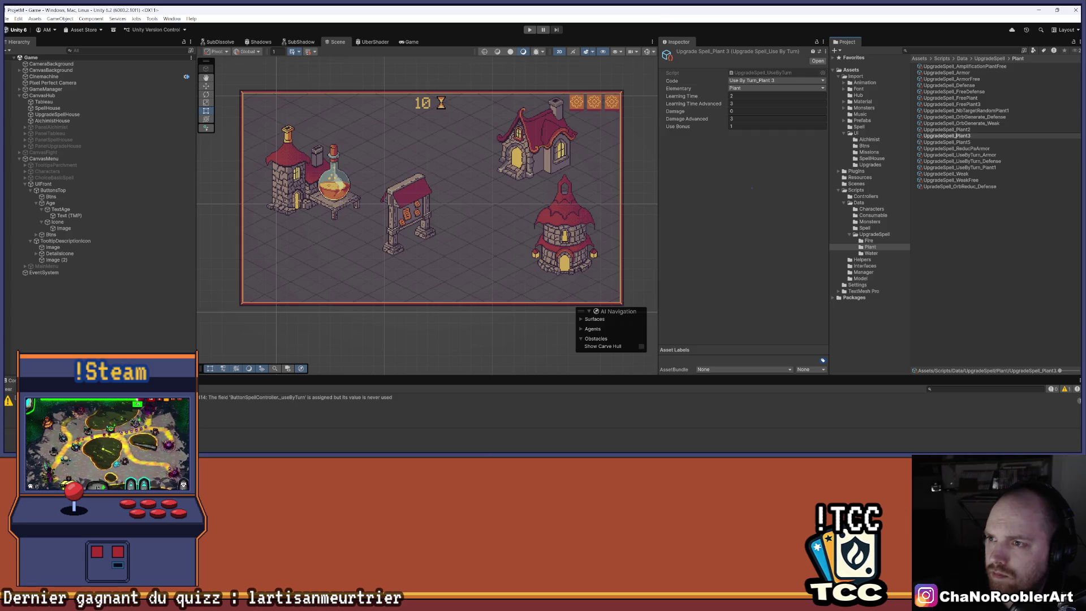
text(Use)
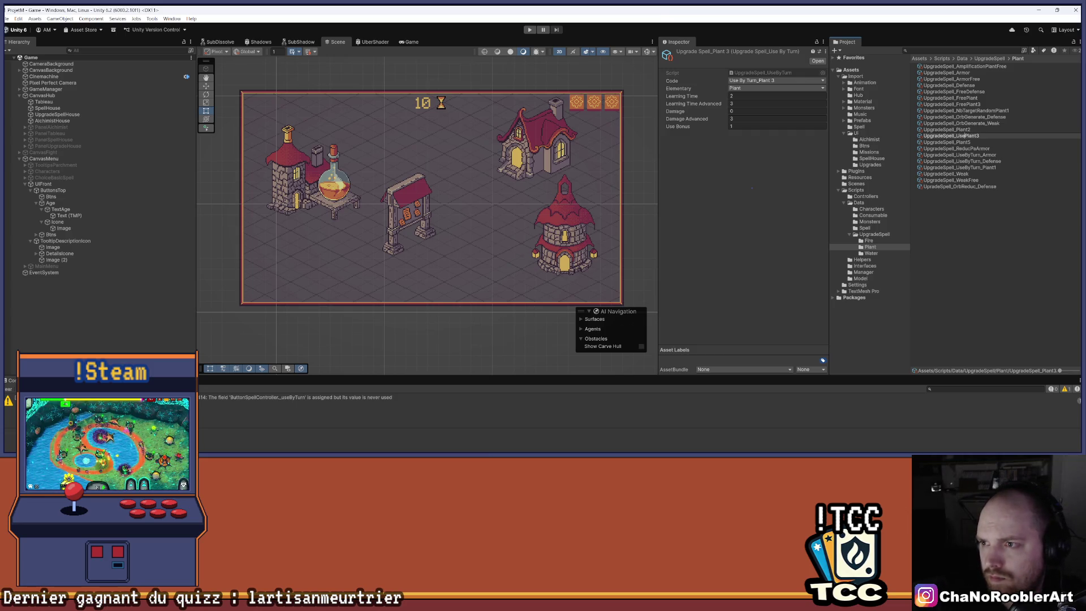
text(ByT)
text(urn_)
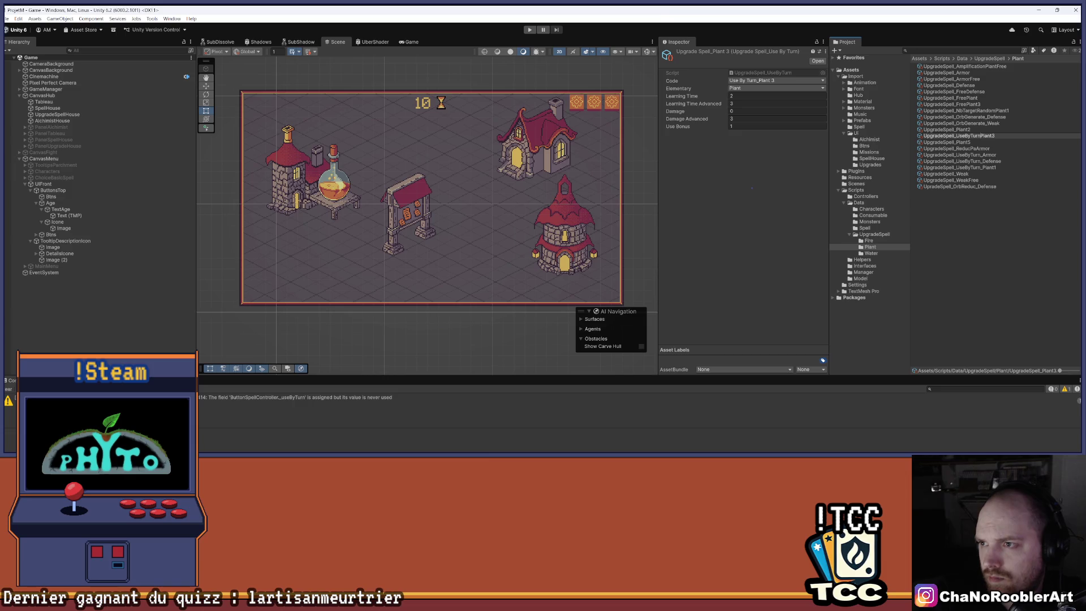
key(Return)
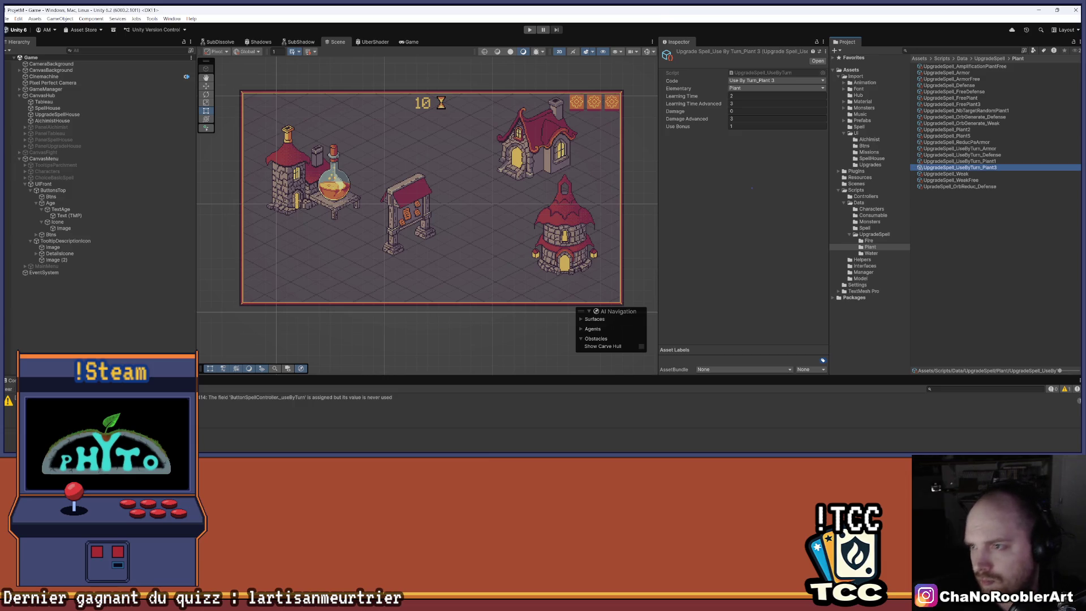
click(994, 162)
click(996, 168)
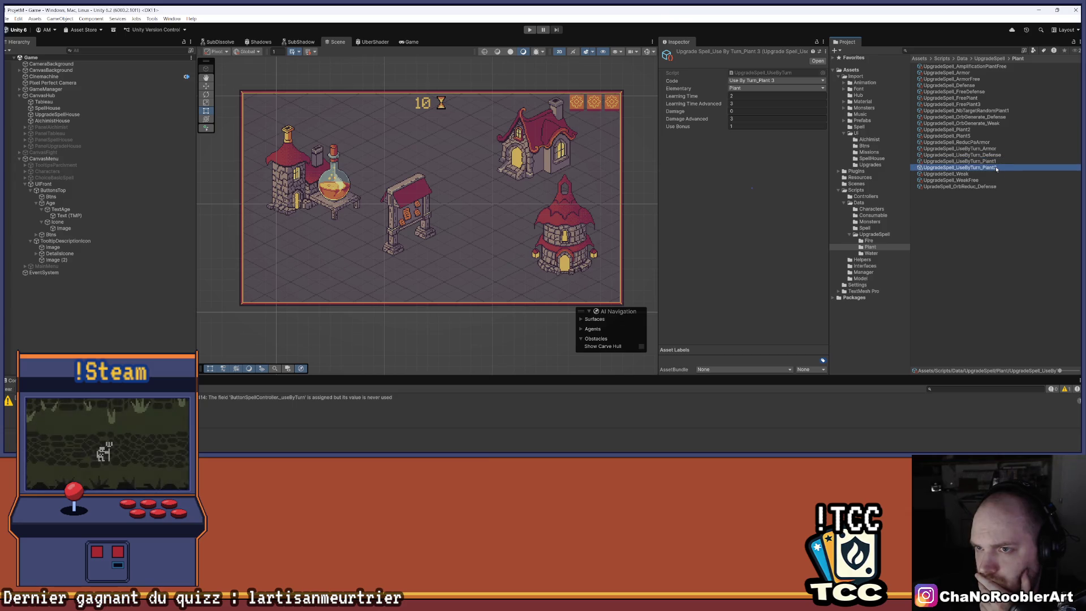
key(Up)
click(978, 228)
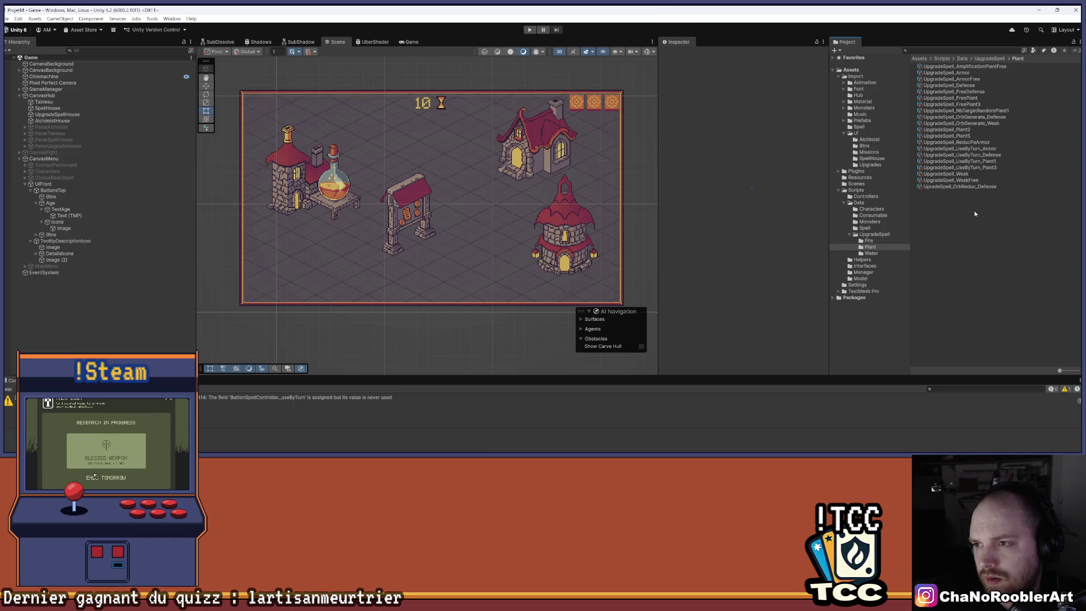
click(875, 240)
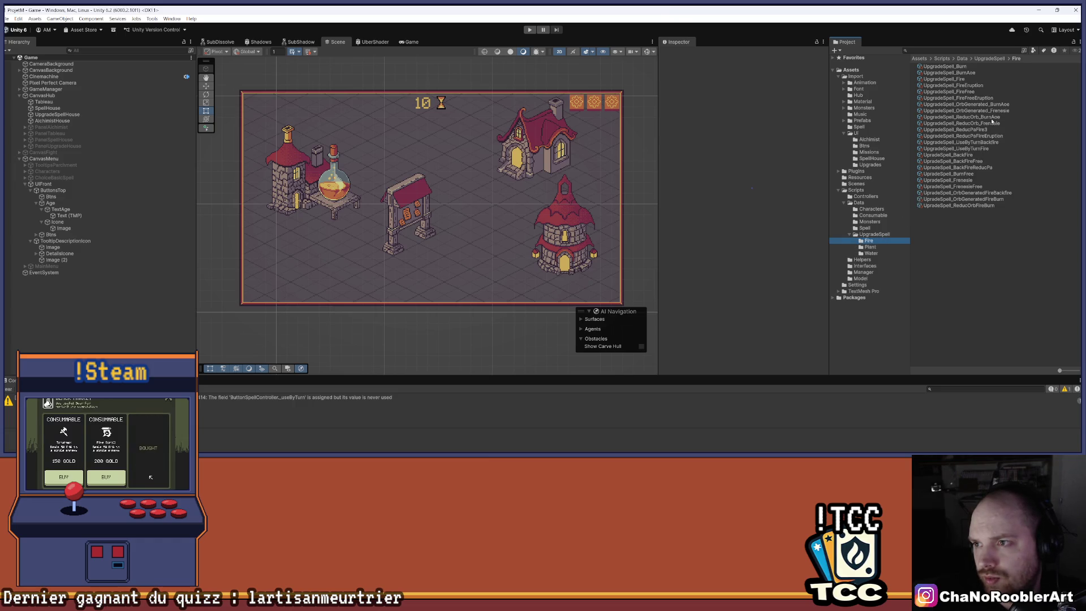
Step: Create a new upgrade spell asset in the Plant folder named UpgradeSpell_ReducPa_Plant1
click(962, 130)
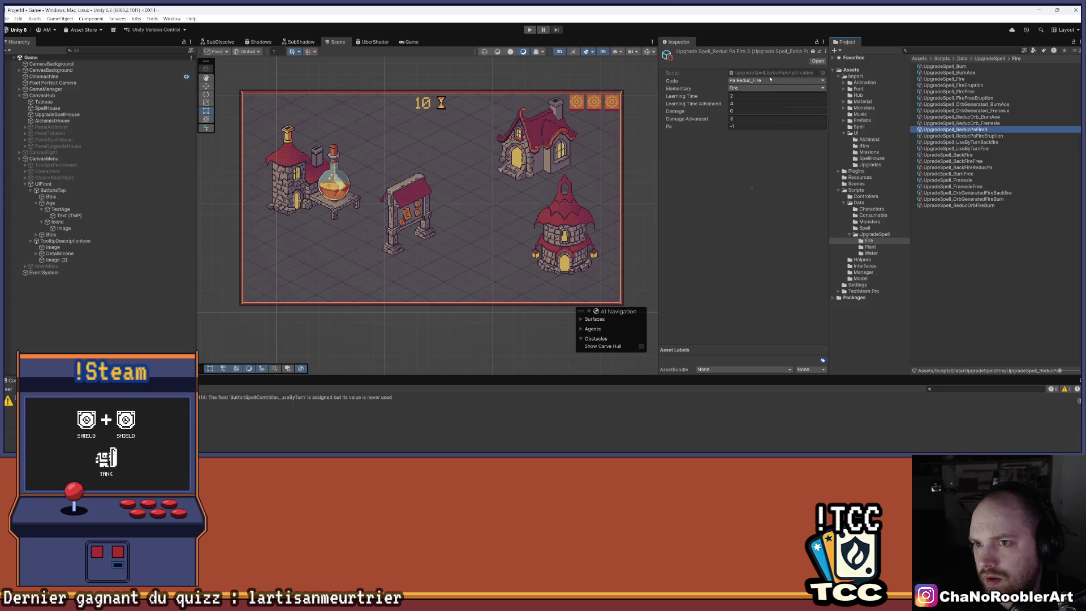
click(870, 247)
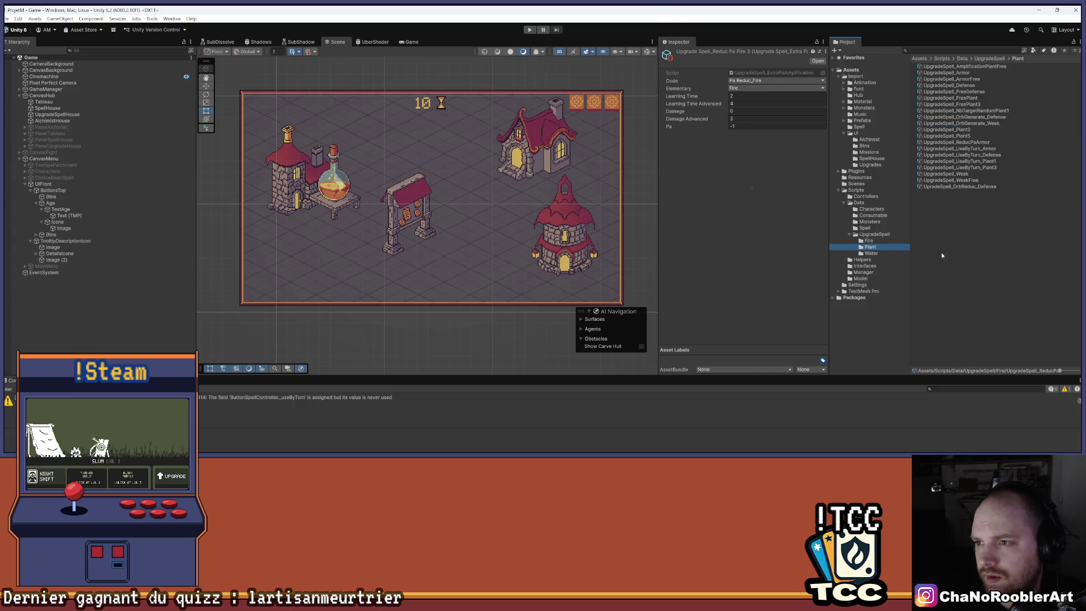
right_click(963, 255)
mouse_move(984, 259)
mouse_move(921, 240)
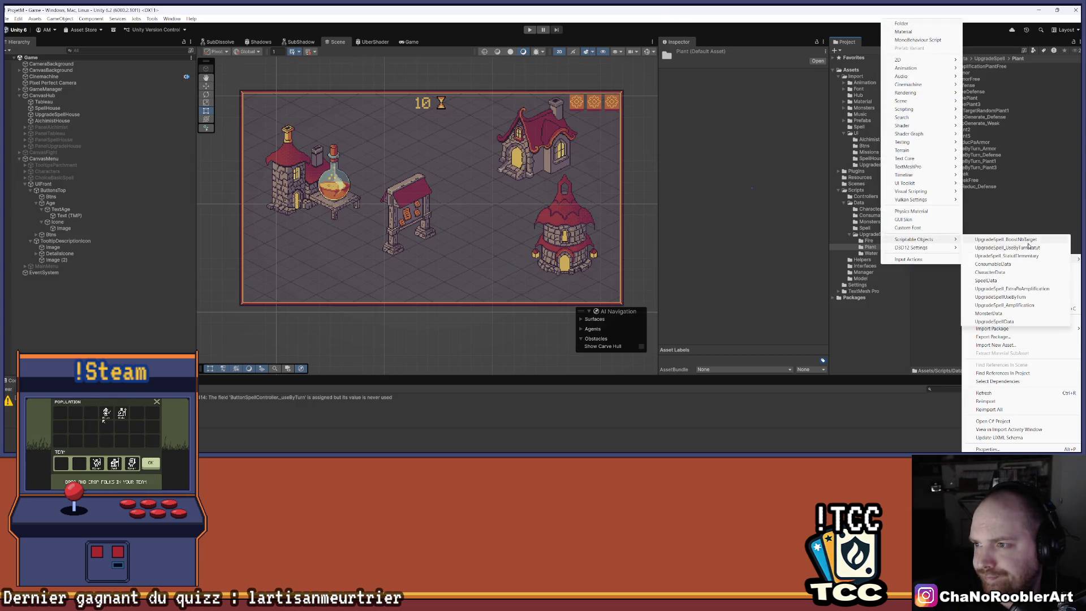
click(1031, 287)
key(Return)
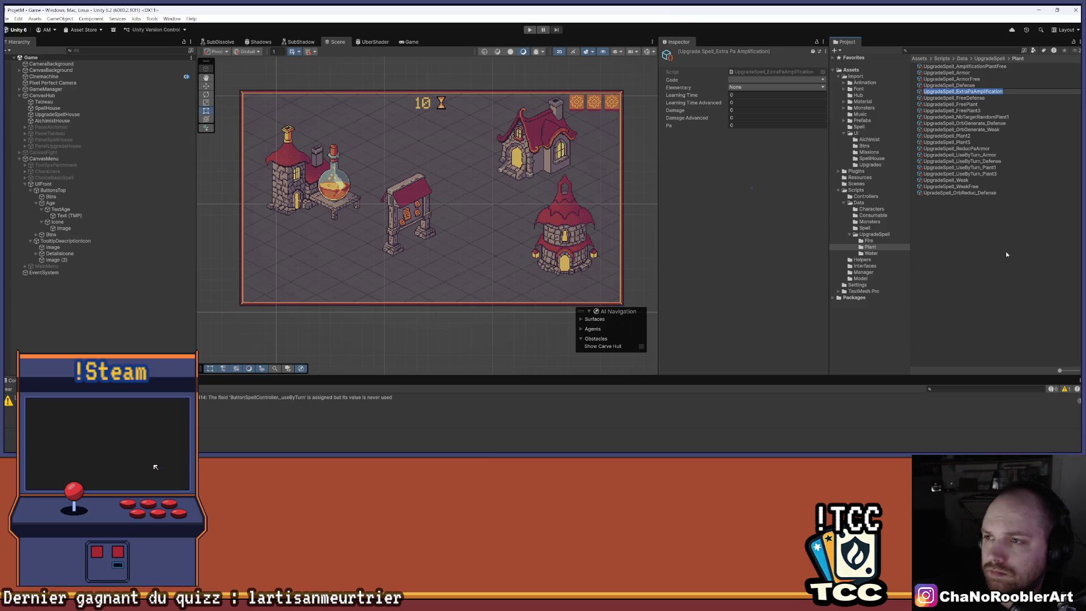
key(BackSpace)
key(BackSpace)
key(BackSpace)
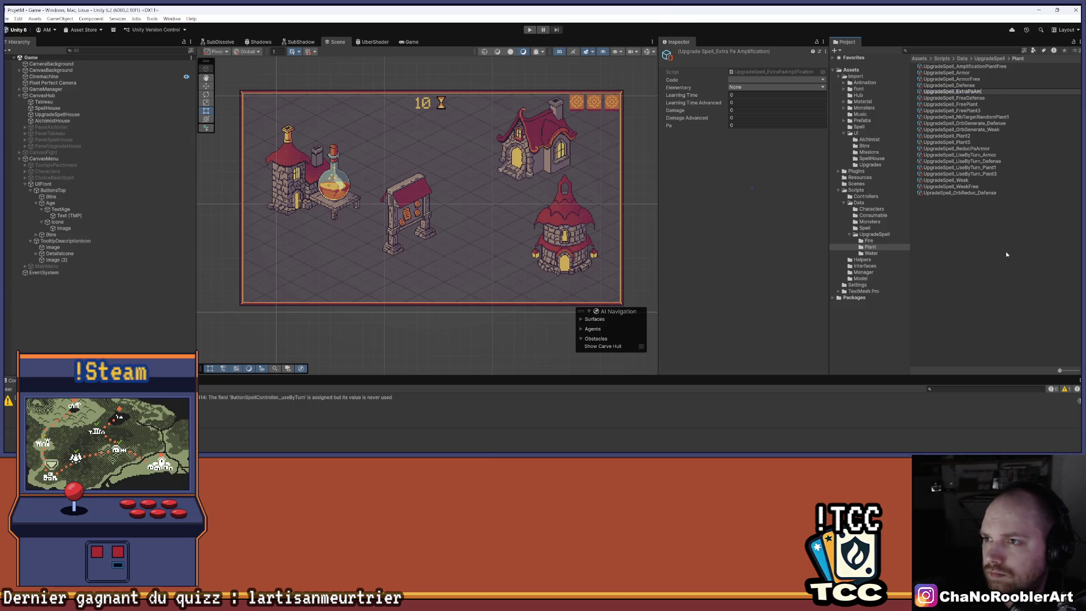
key(BackSpace)
key(BackSpace)
text(Redu)
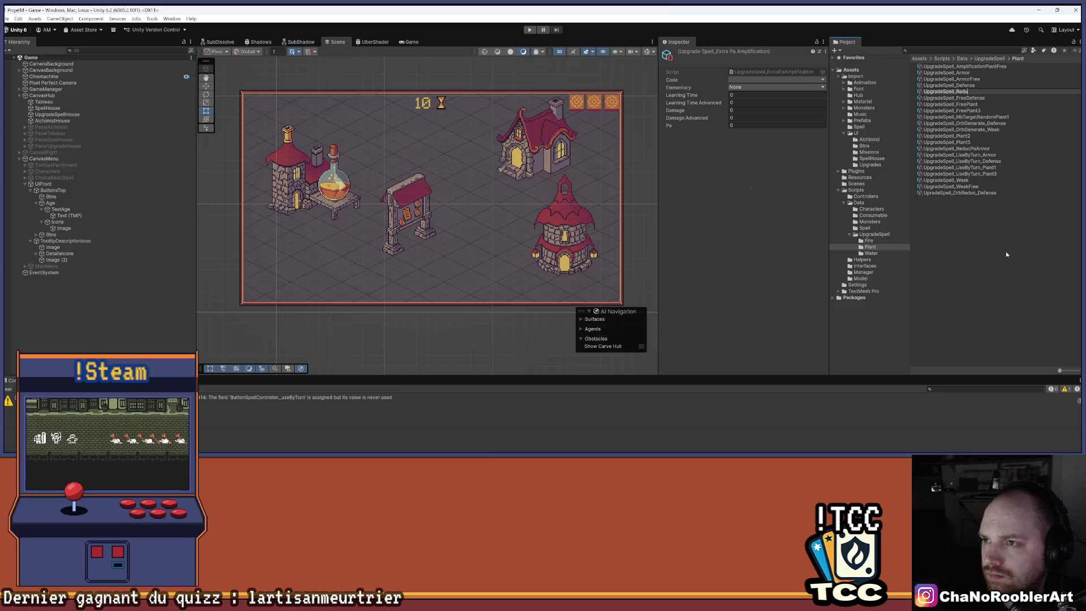
text(cPa)
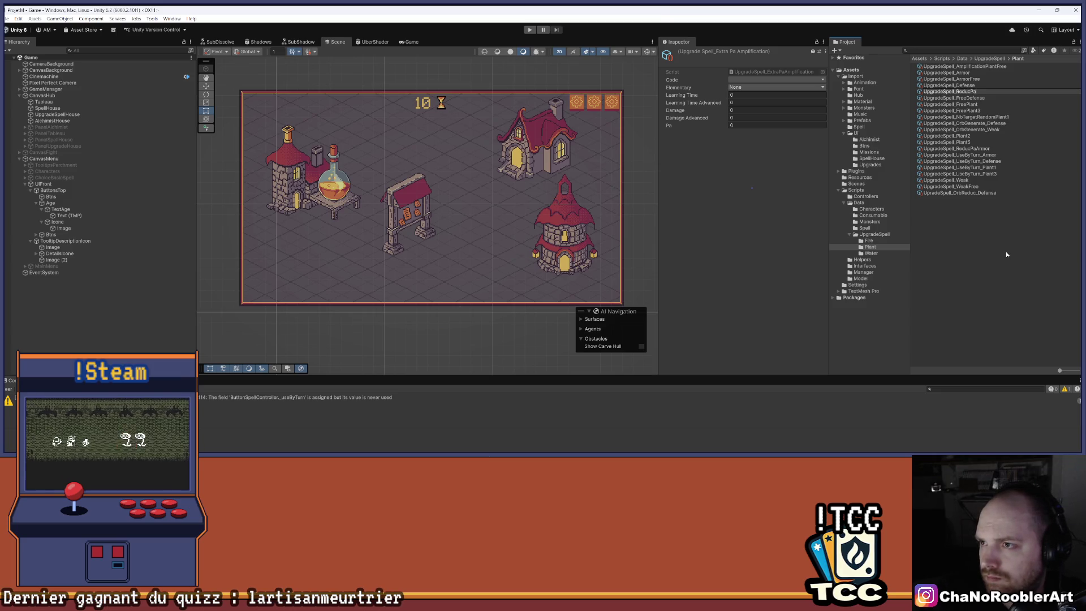
text(_Plant1)
key(Return)
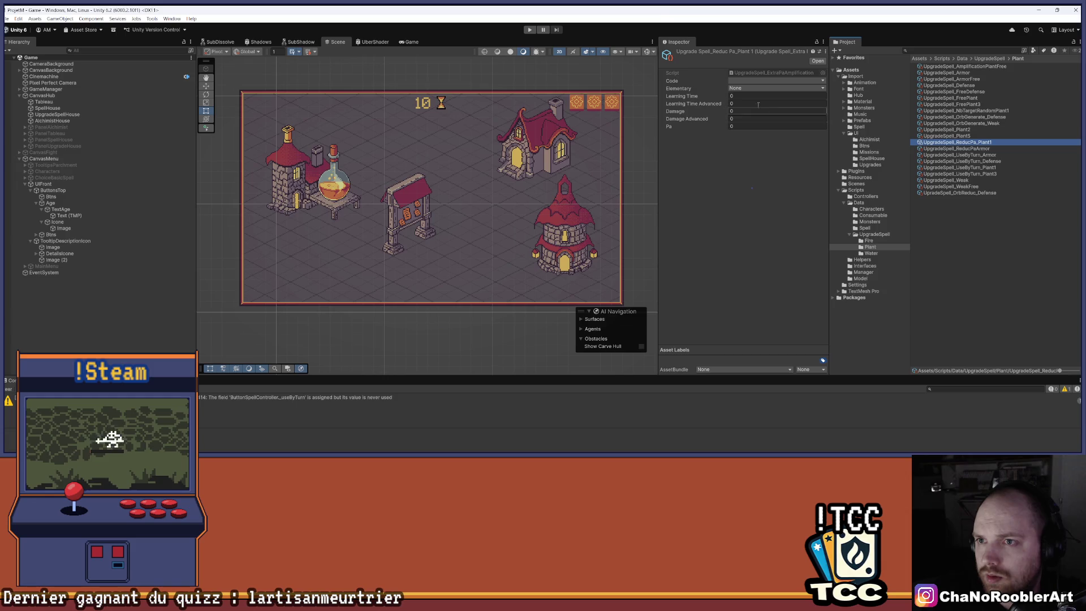
Step: Set the new asset's Code to Pa Reduc_Plant 1 and its element to Plant
click(777, 80)
scroll(787, 447, down, 1)
click(744, 188)
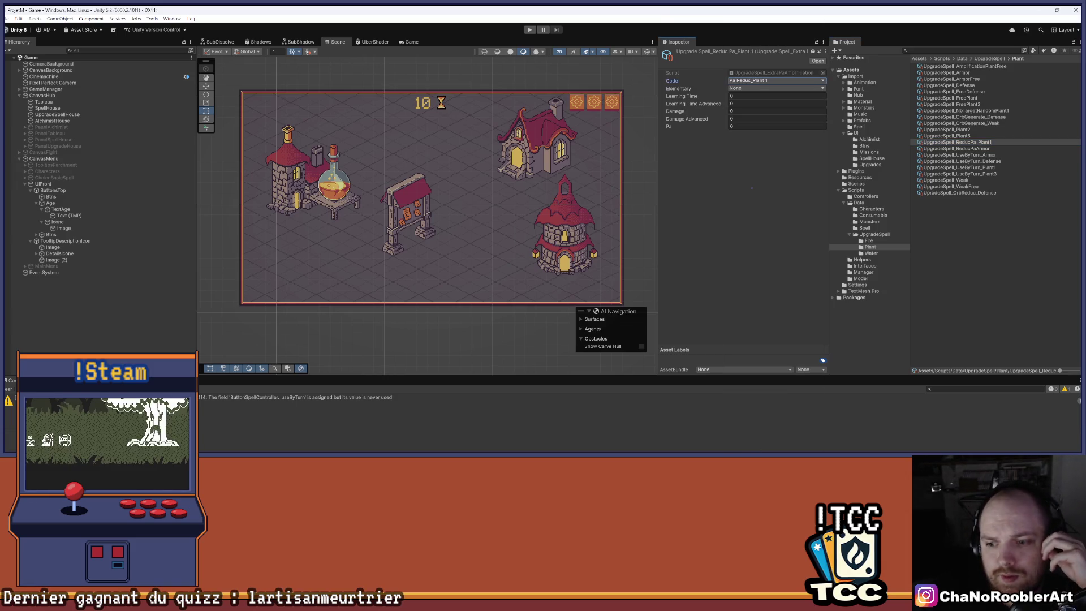
click(736, 80)
click(699, 94)
click(775, 89)
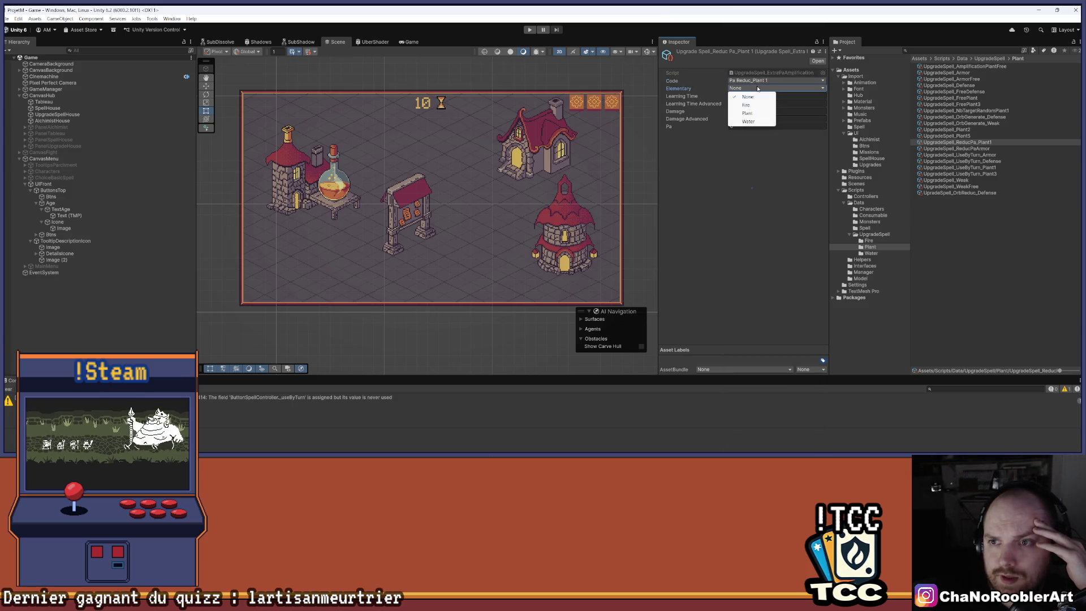
click(748, 114)
Step: Enter Learning Time 2, Learning Time Advanced 3, Damage Advanced 1 and Pa -1
click(736, 96)
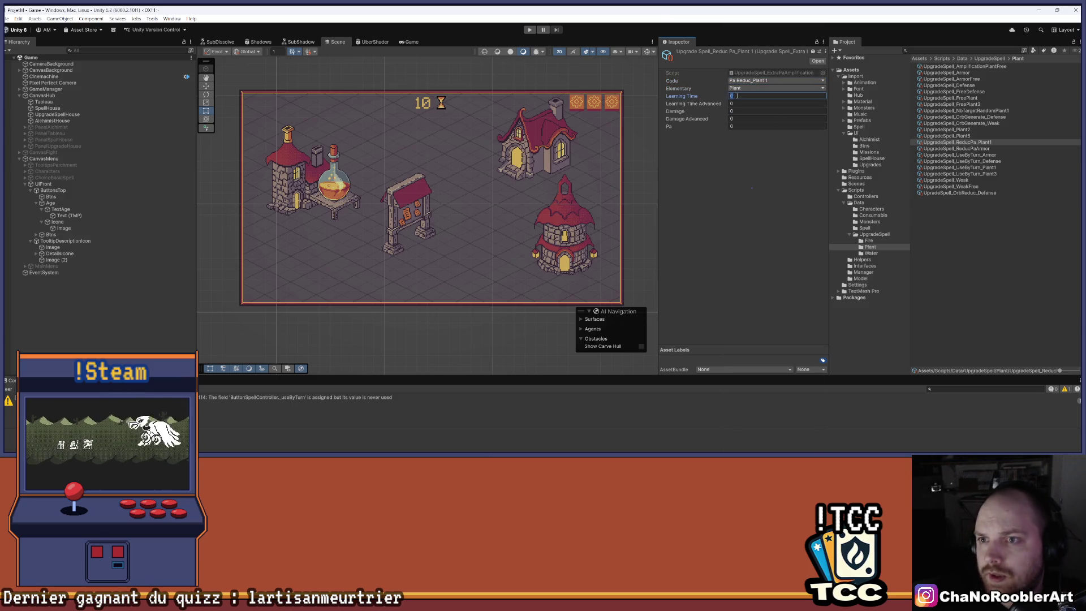
text(2)
key(Tab)
text(3)
click(741, 110)
key(Tab)
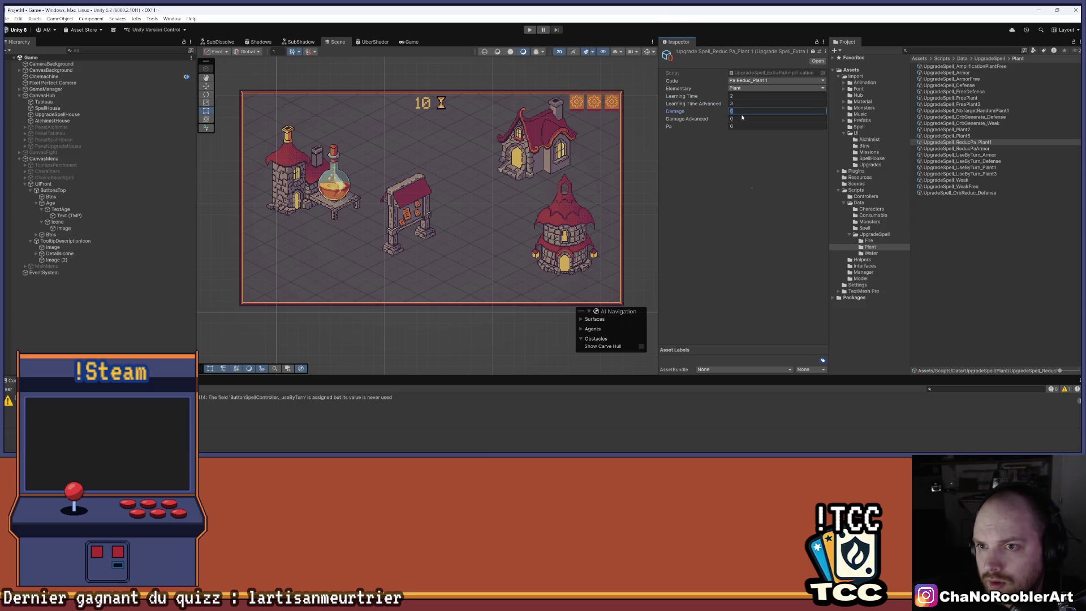
text(1)
click(740, 127)
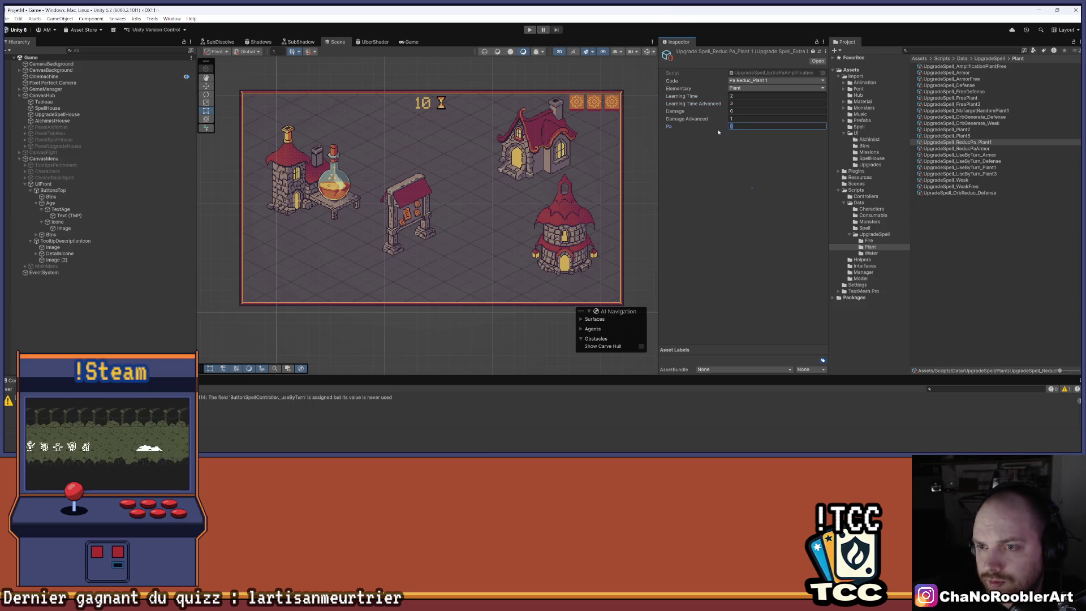
text(-1)
click(699, 151)
Step: Duplicate UpgradeSpell_ReducPa_Plant1 with Ctrl+D
click(983, 144)
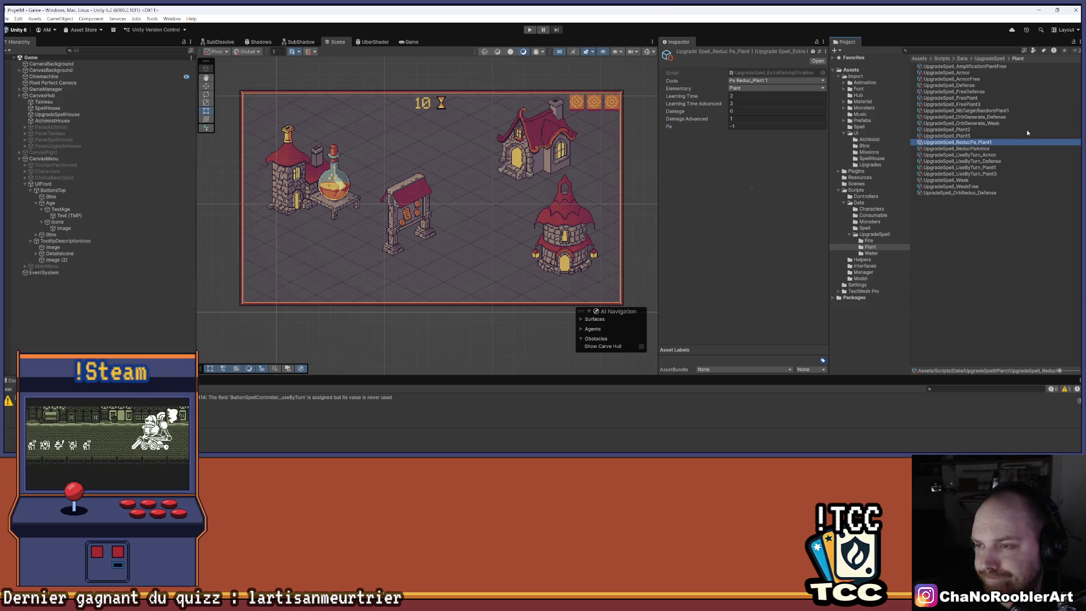
key(ctrl+d)
right_click(1001, 148)
Step: Rename the duplicate to UpgradeSpell_ReducPa_Plant3
click(984, 193)
key(End)
key(BackSpace)
key(BackSpace)
key(BackSpace)
text(3)
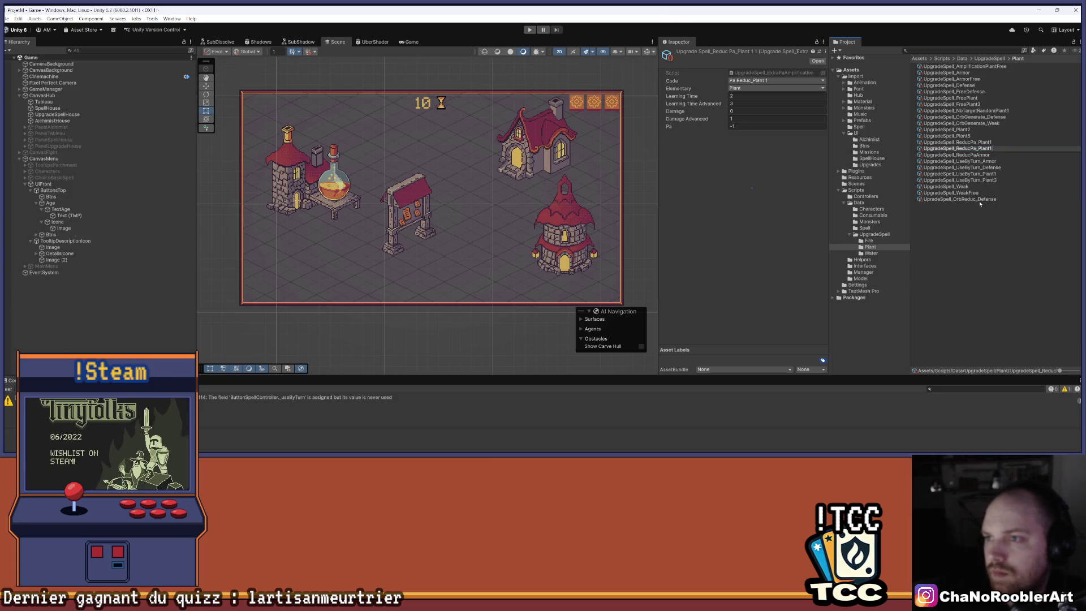
key(Return)
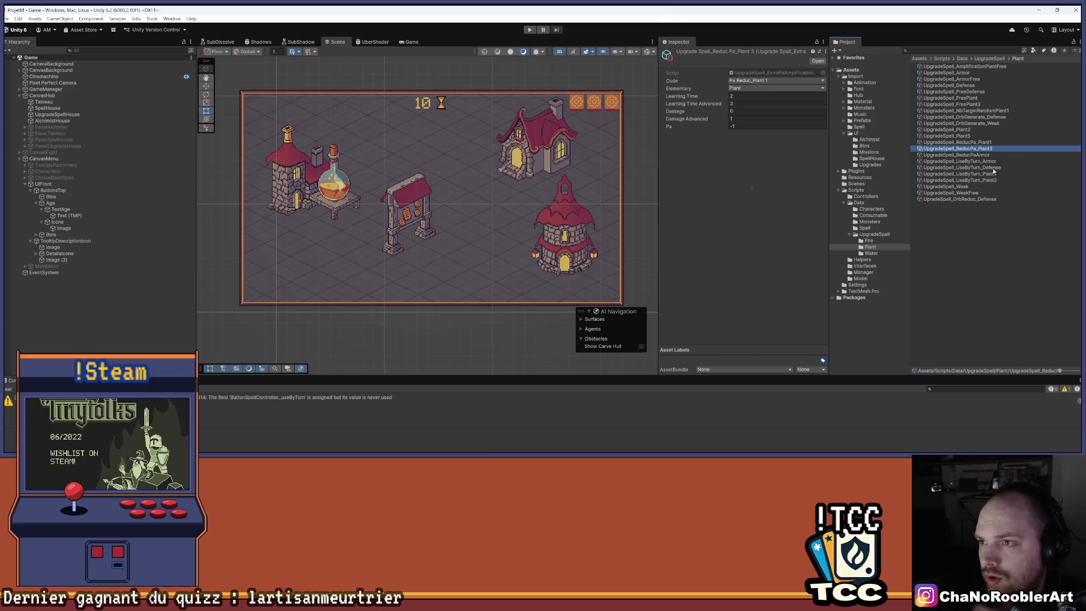
Step: Set its Code to Pa Reduc_Plant 3 and Damage Advanced to 3, keeping Learning Time Advanced 3
click(747, 80)
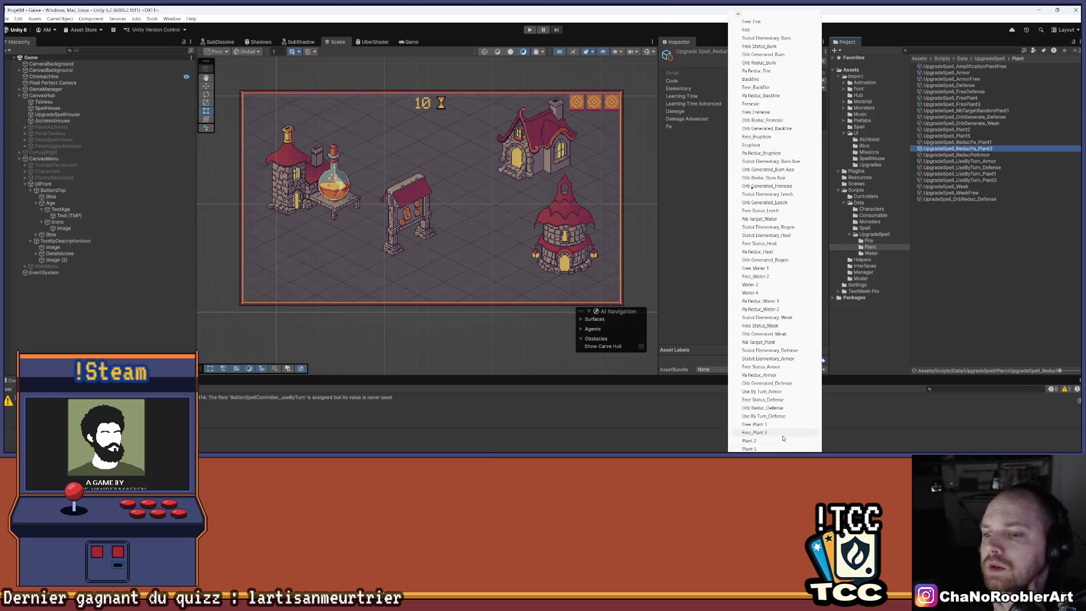
scroll(783, 442, down, 1)
scroll(752, 187, down, 5)
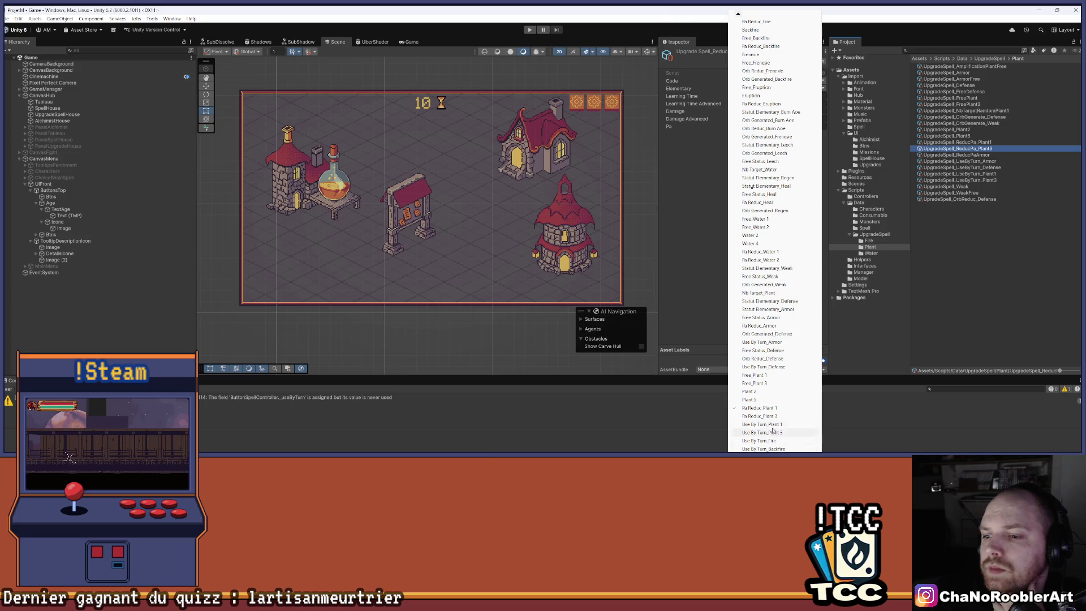
click(764, 416)
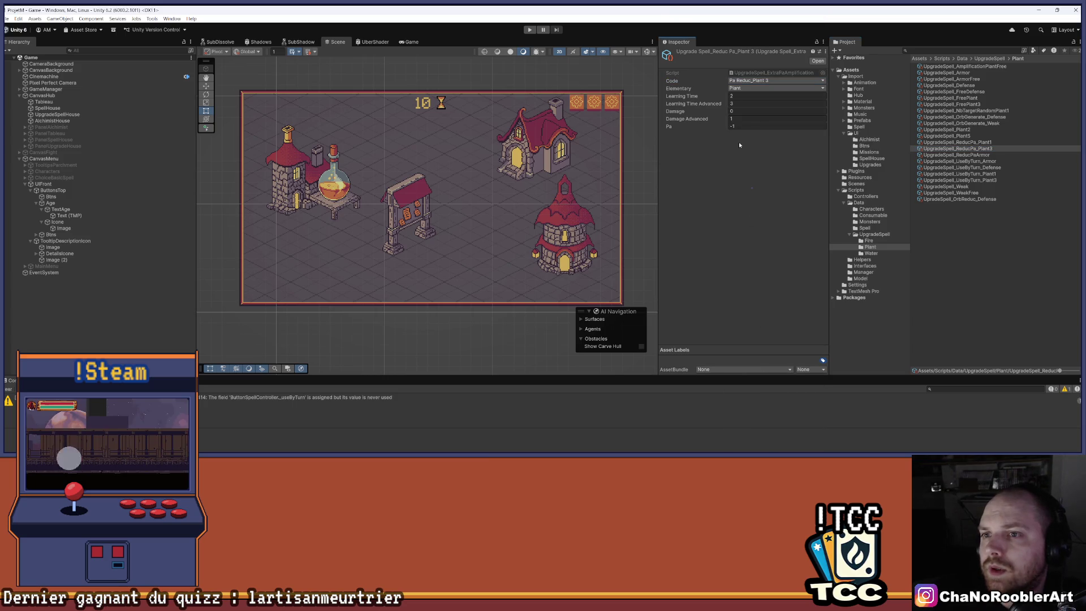
text(3)
click(733, 220)
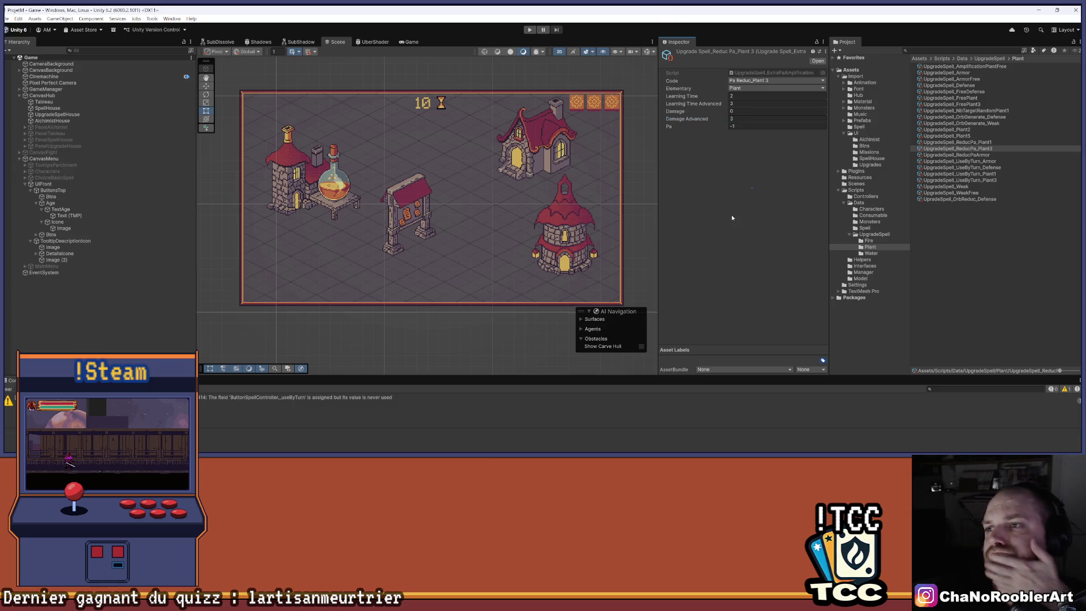
click(733, 103)
key(Return)
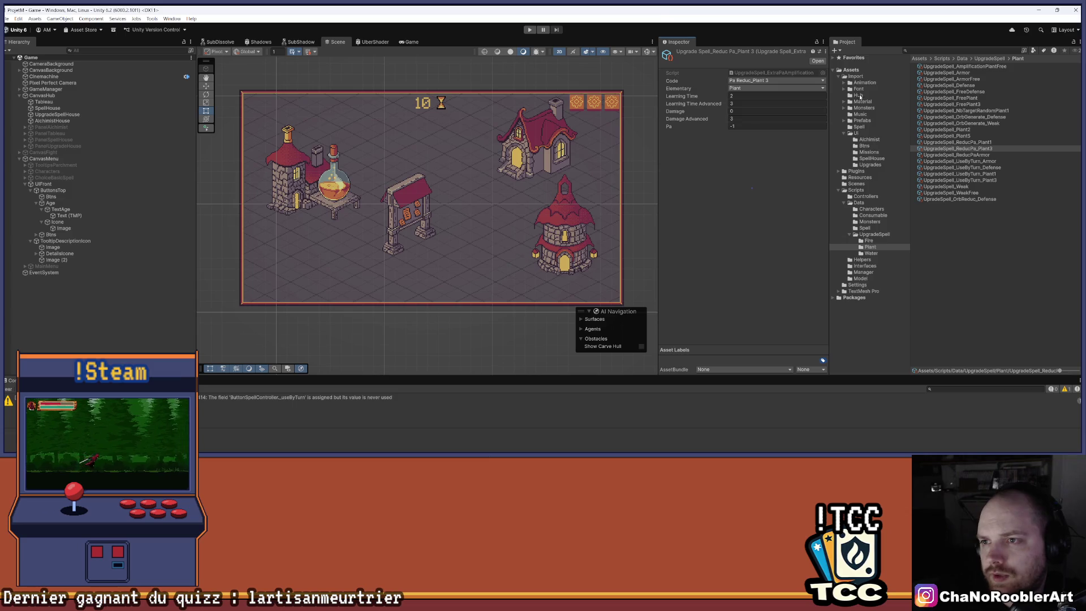
click(46, 89)
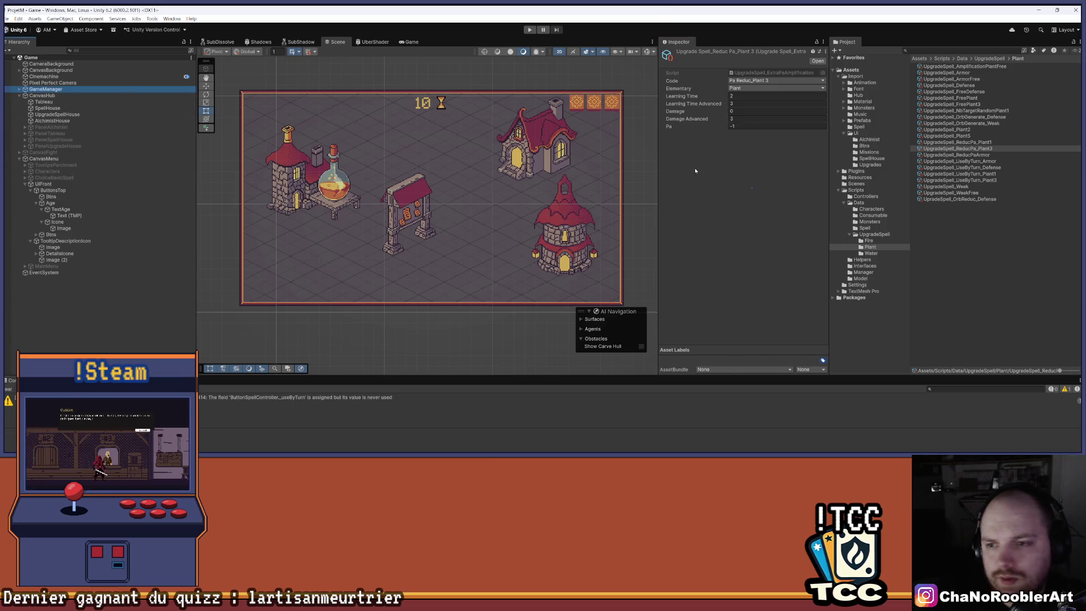
Step: Add ReducPa_Plant1 and ReducPa_Plant3 to GameManager's upgrade list as Elements 52 and 53
scroll(770, 205, down, 5)
scroll(775, 228, down, 4)
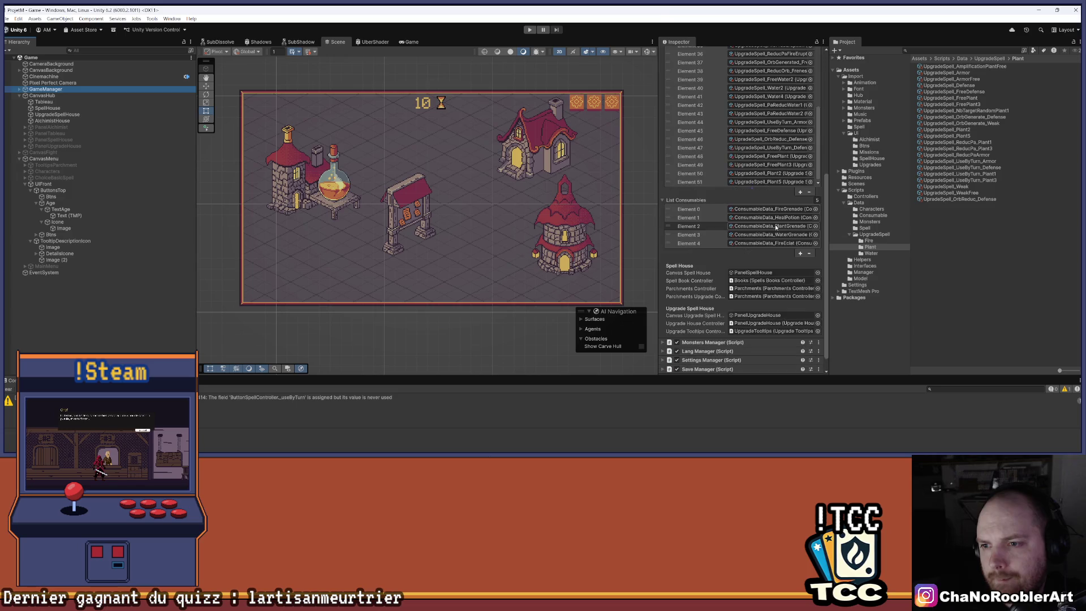
click(802, 193)
click(800, 192)
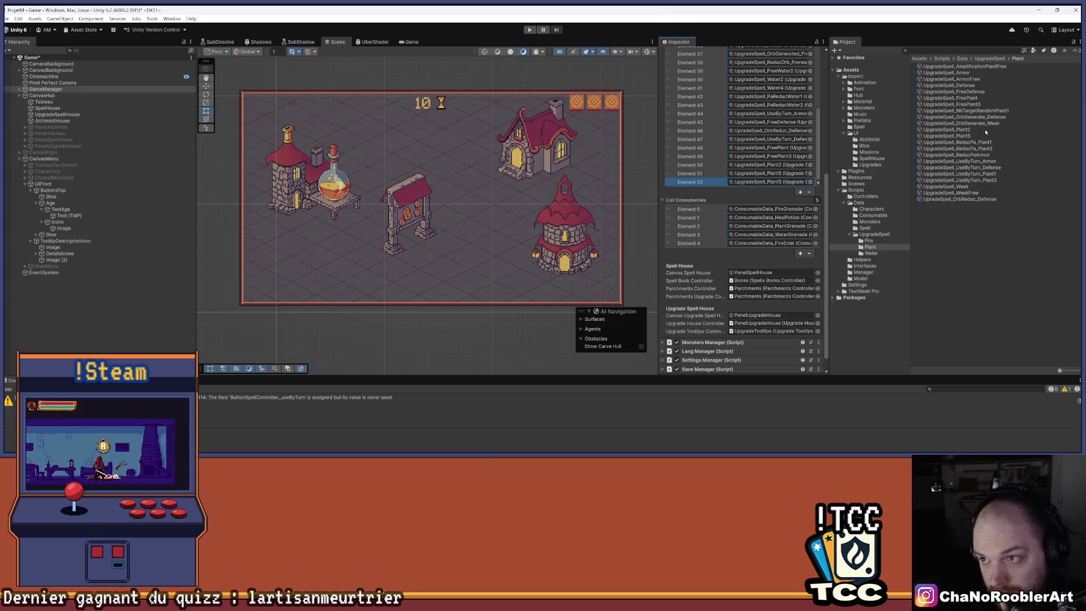
drag(970, 142, 772, 181)
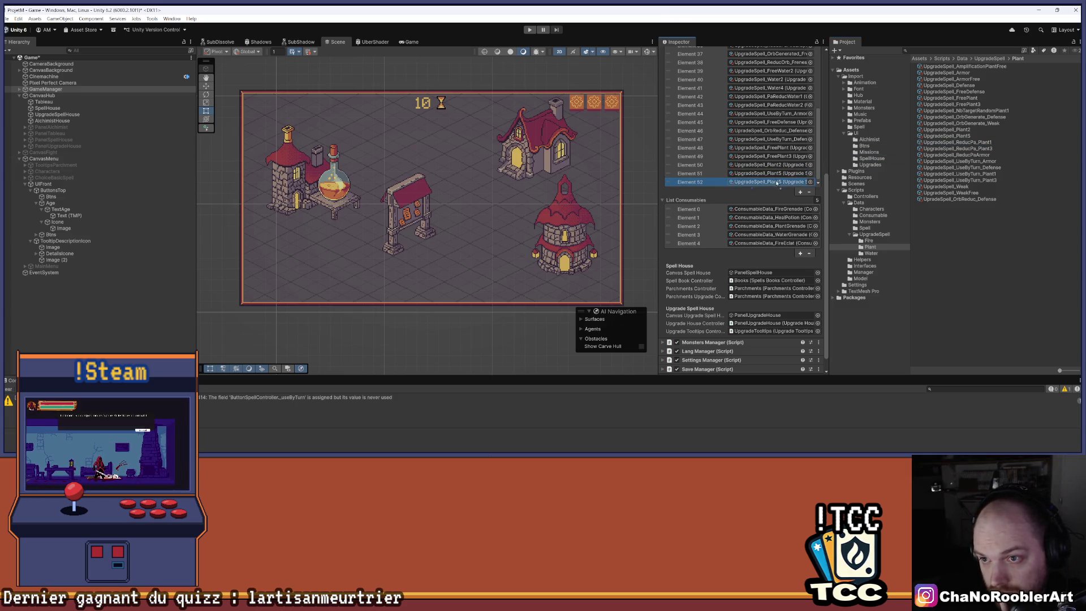
click(801, 193)
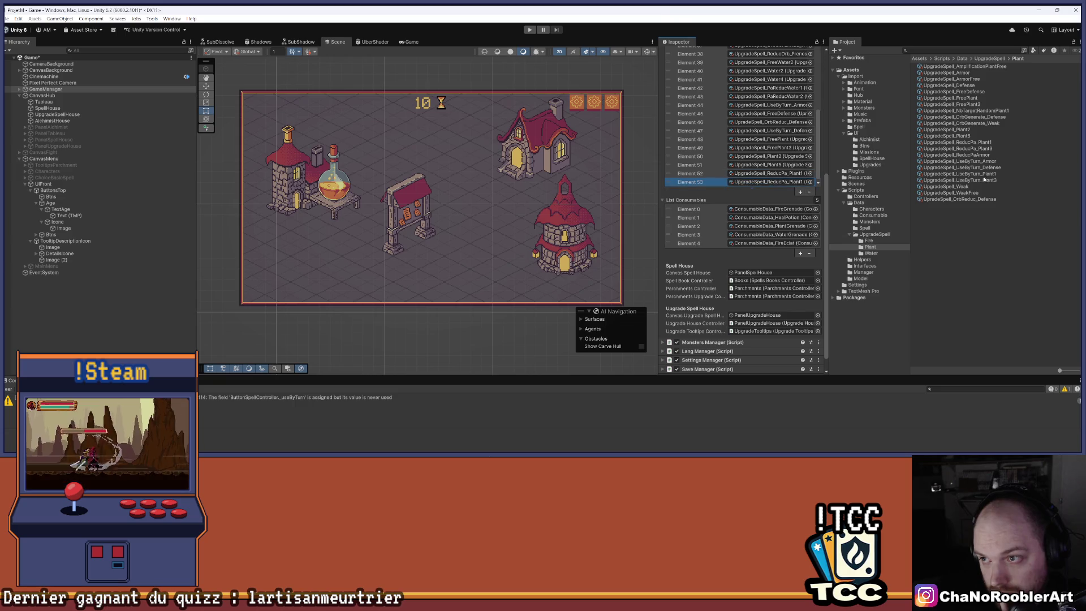
drag(974, 150, 771, 181)
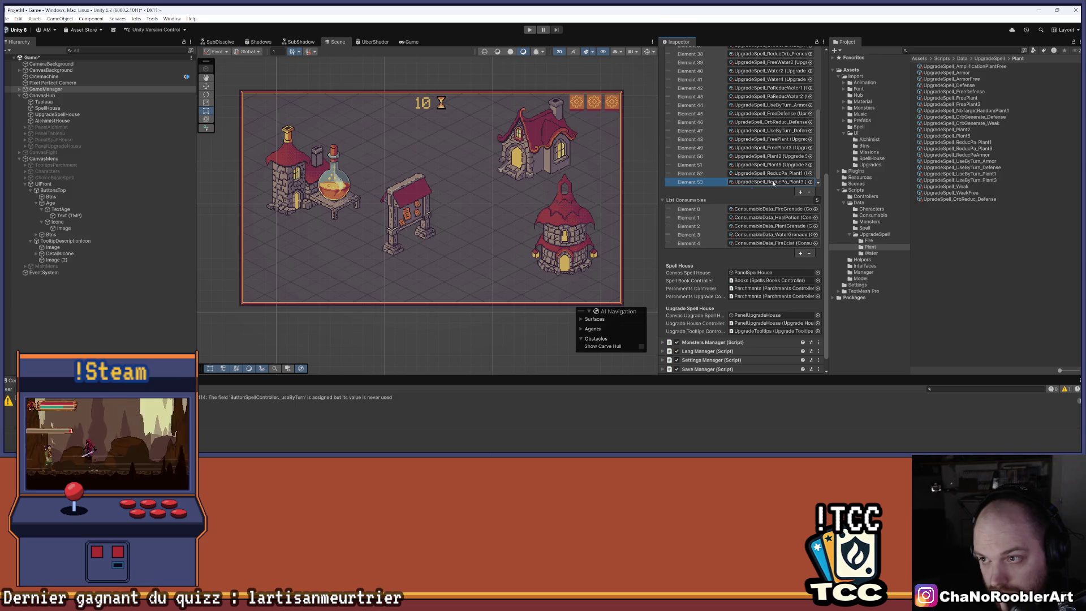
Step: Add UseByTurn_Plant1 and UseByTurn_Plant3 as Elements 54 and 55, then save the scene
click(800, 192)
drag(973, 174, 772, 181)
click(800, 192)
drag(961, 180, 772, 181)
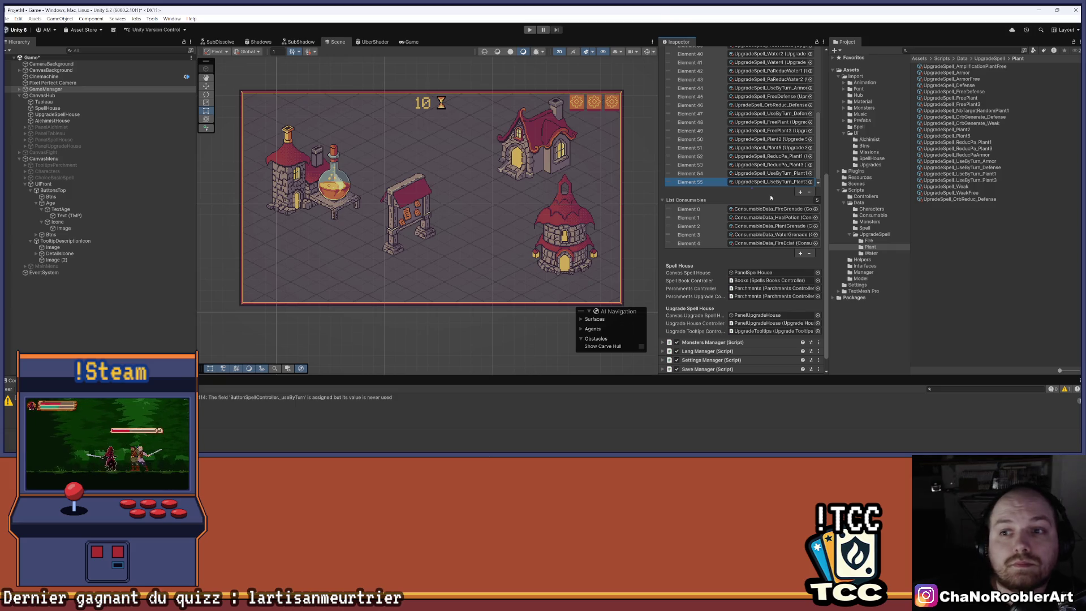
key(ctrl+s)
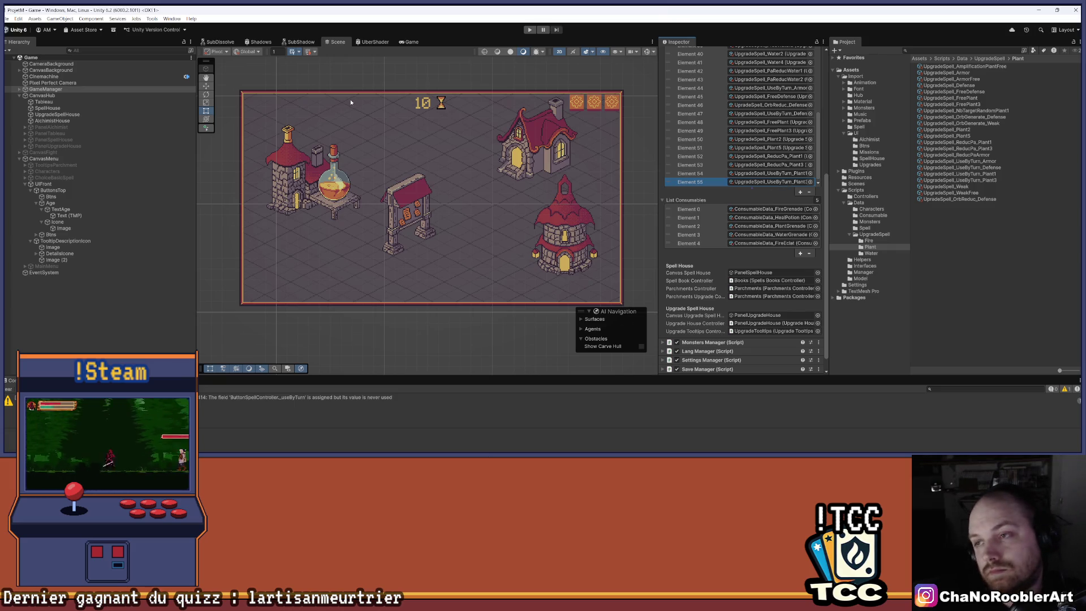
scroll(756, 185, up, 5)
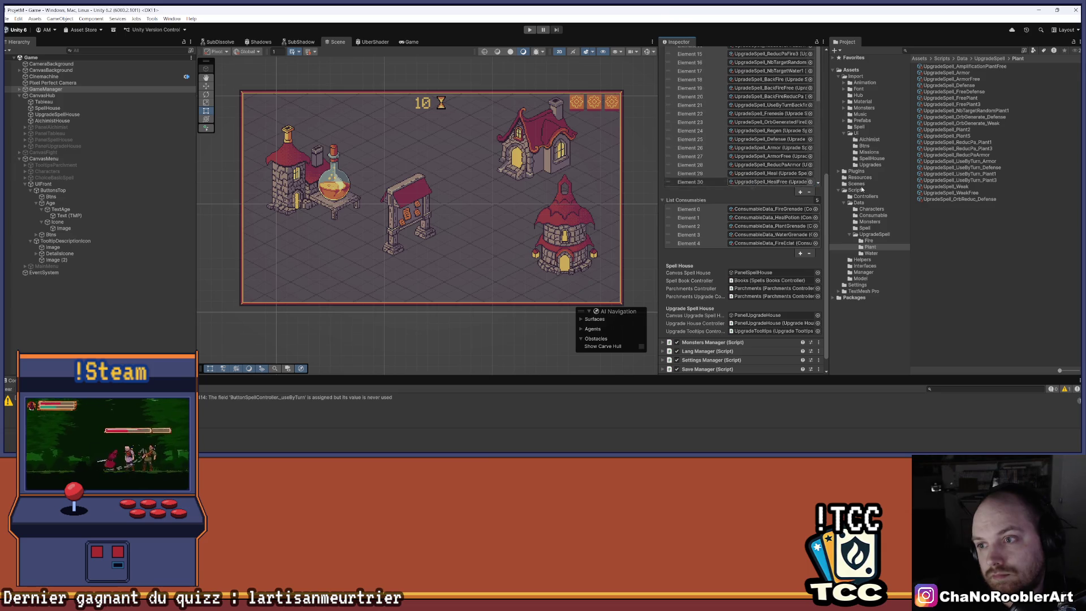
Step: Add Element 4 with code Pa Reduc_Plant 3 to SpellData_P_Sylphia's upgrade list
click(866, 229)
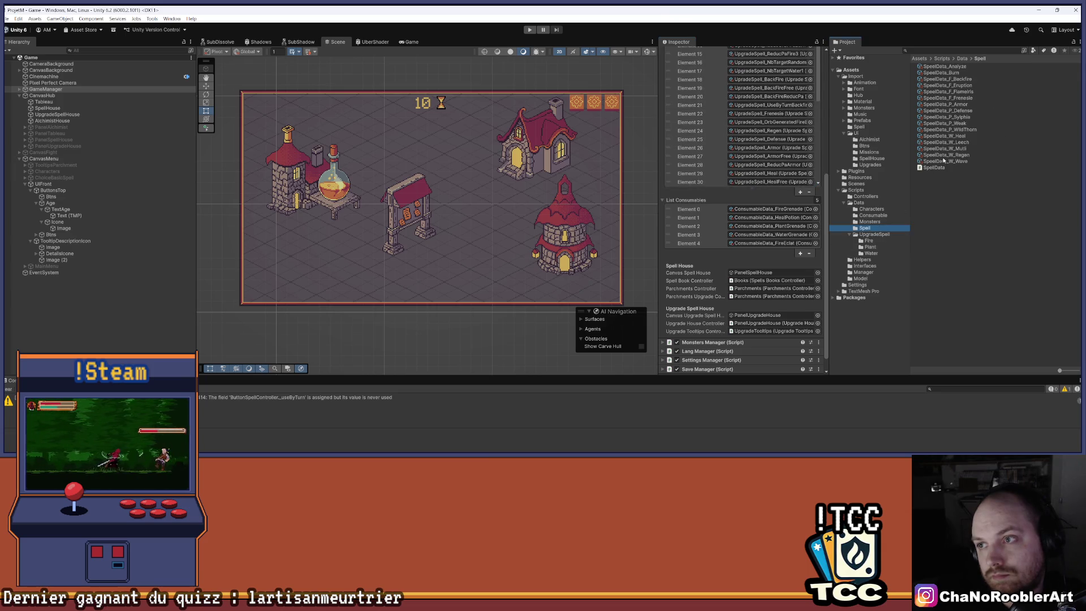
click(961, 117)
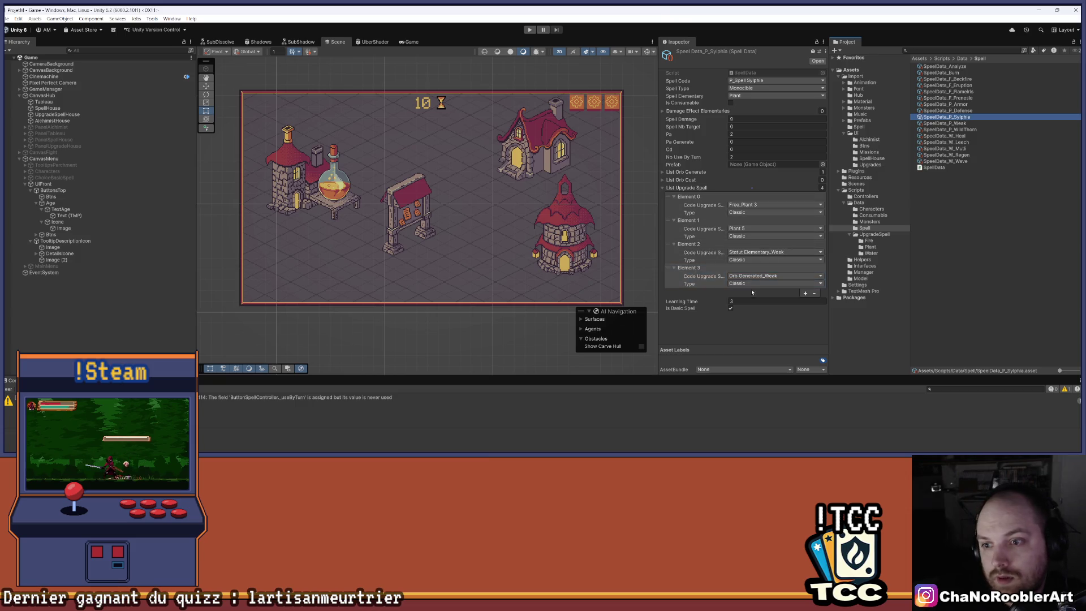
click(804, 294)
click(800, 299)
scroll(755, 435, down, 3)
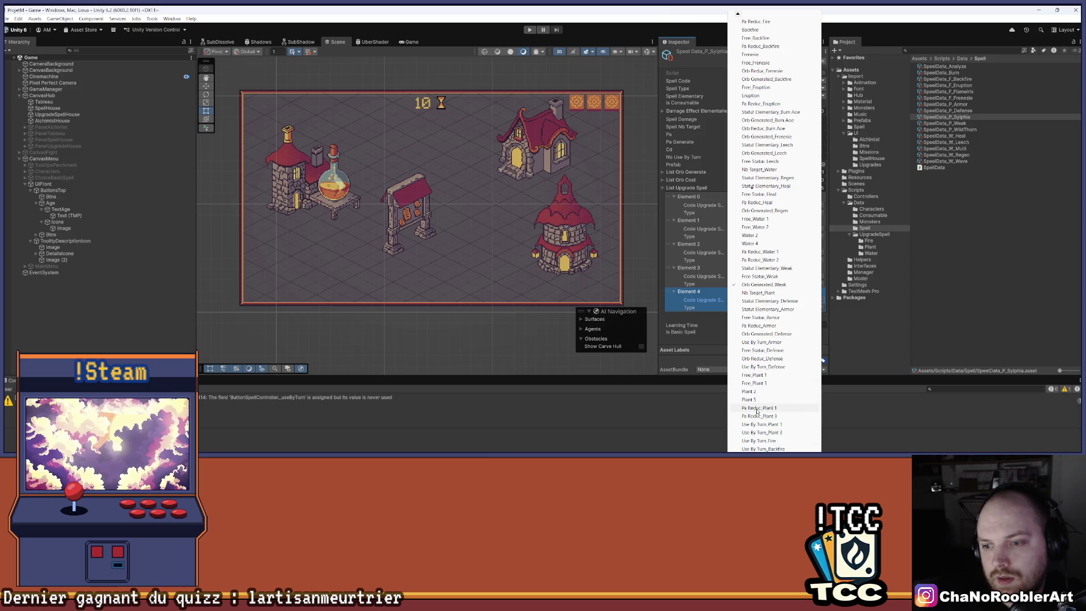
click(759, 408)
click(758, 301)
scroll(749, 187, down, 3)
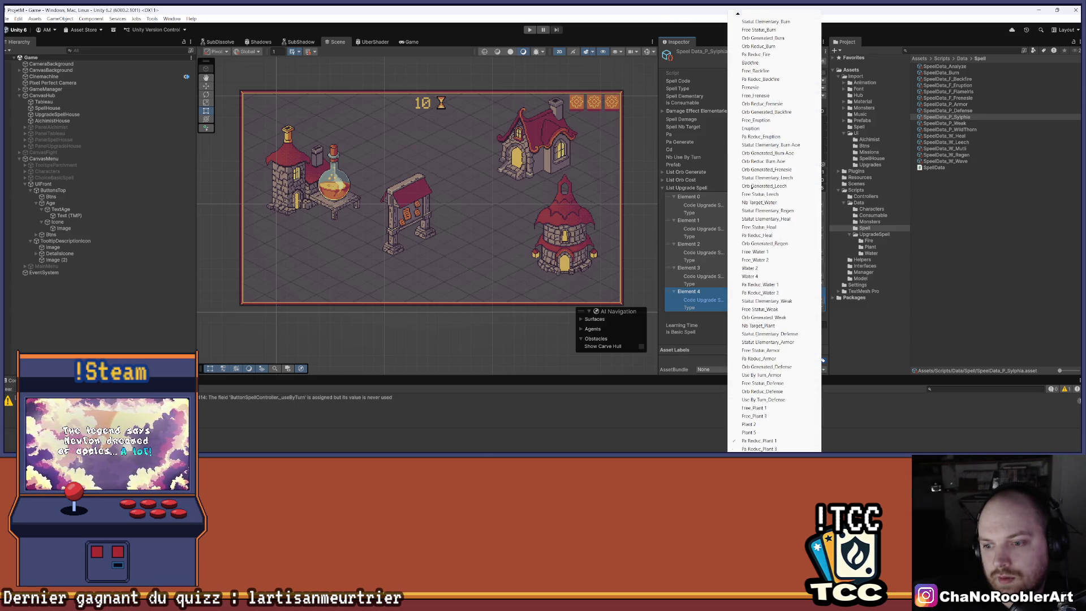
click(761, 416)
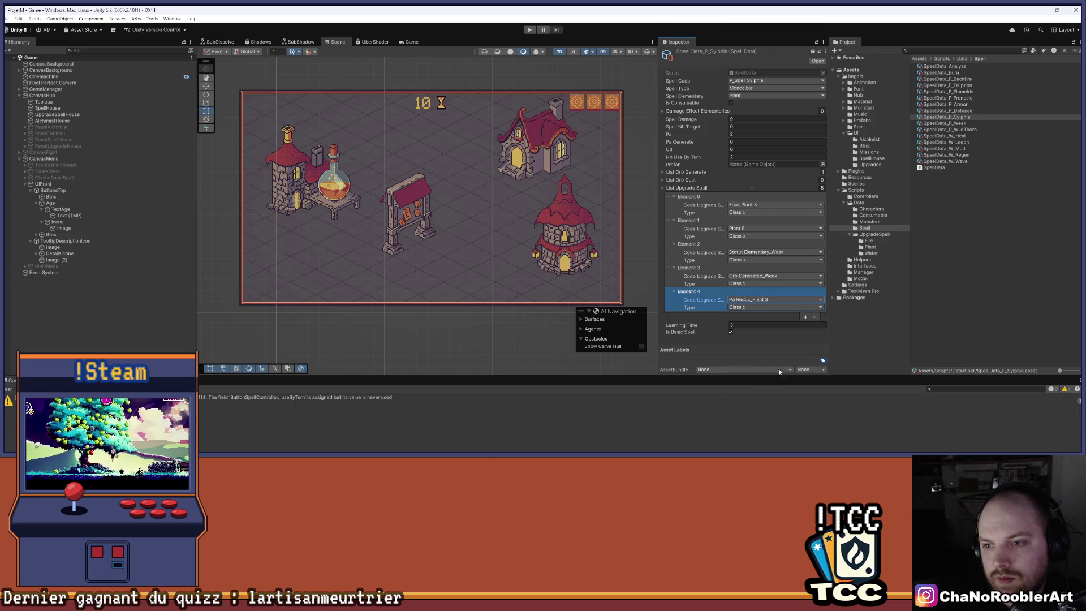
Step: Add Element 5 with code Use By Turn_Plant 3
click(805, 317)
click(790, 324)
scroll(748, 187, down, 3)
scroll(745, 187, down, 3)
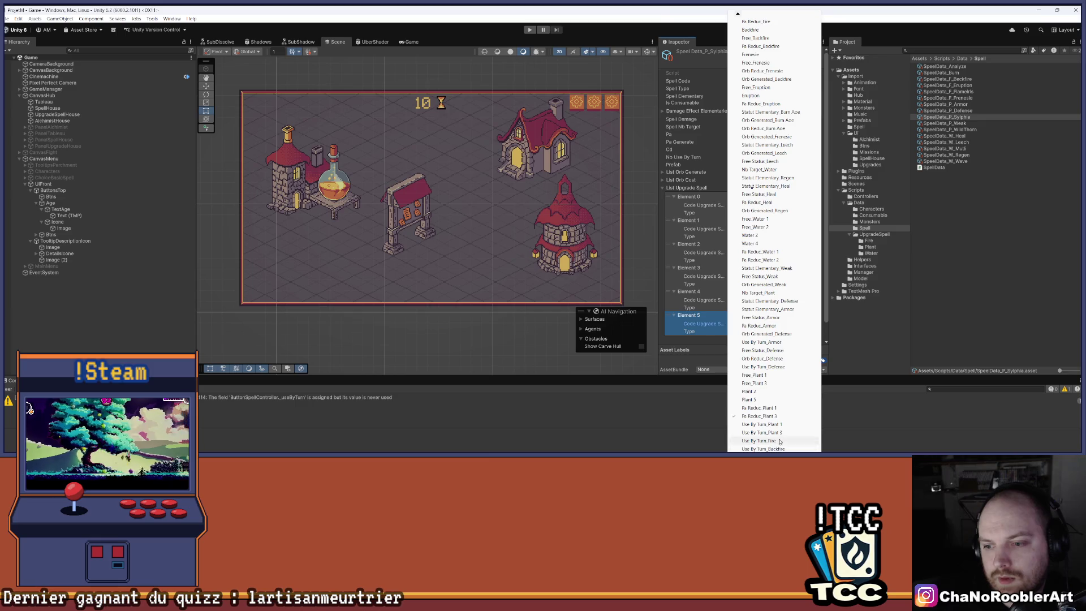
click(782, 432)
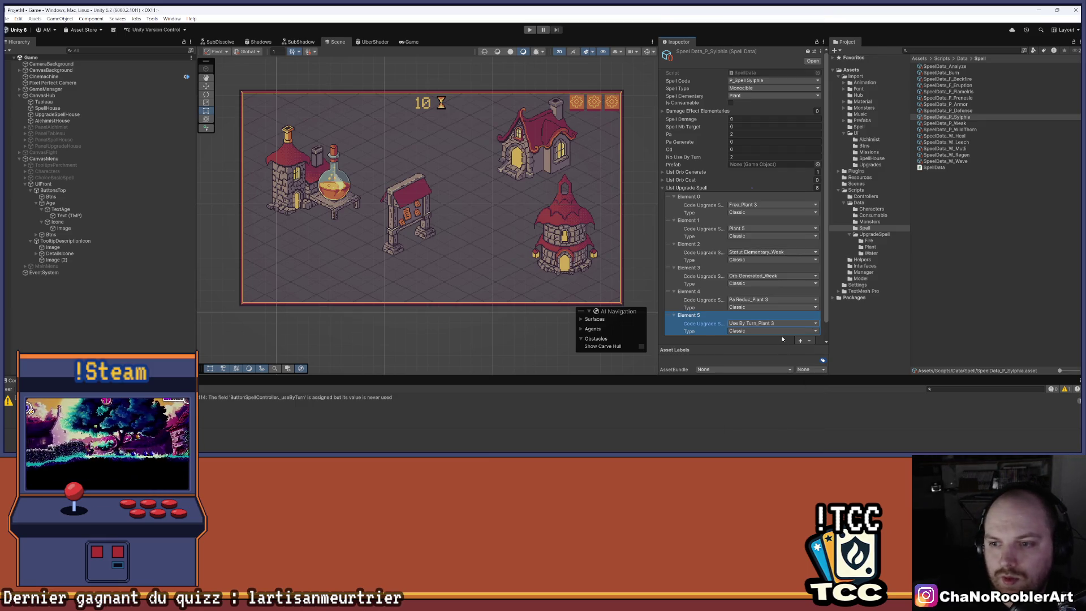
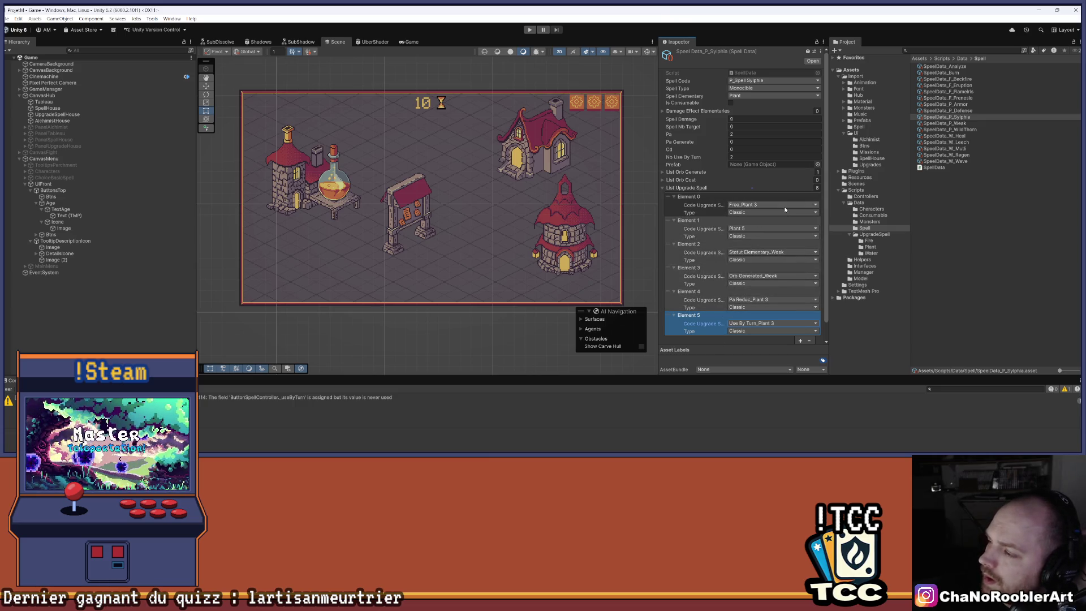
Step: Add a seventh upgrade entry and set Element 2's type to Unnatural
click(800, 340)
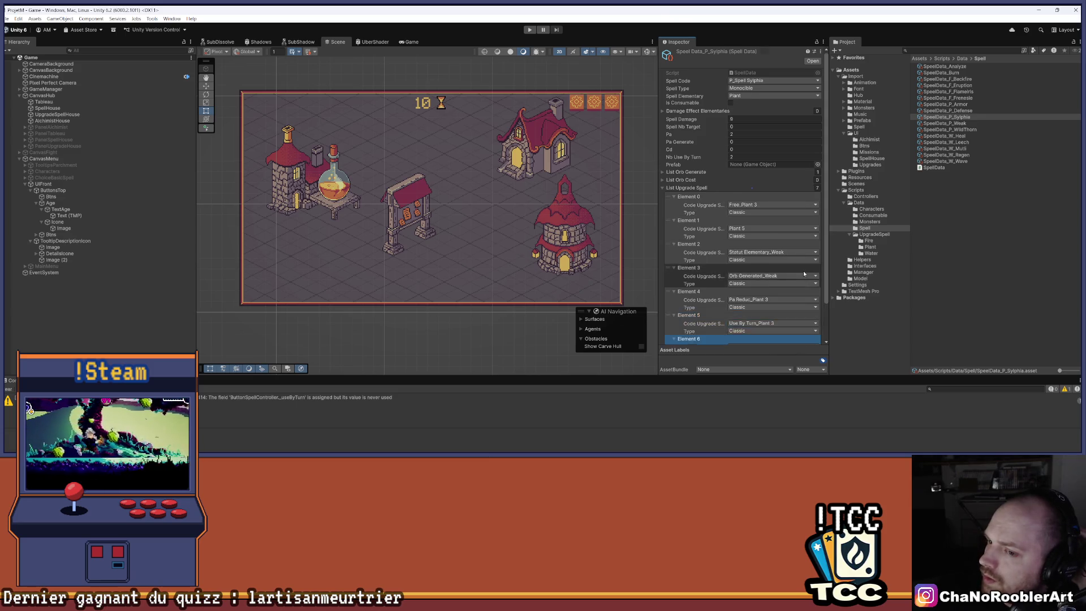
scroll(804, 271, down, 2)
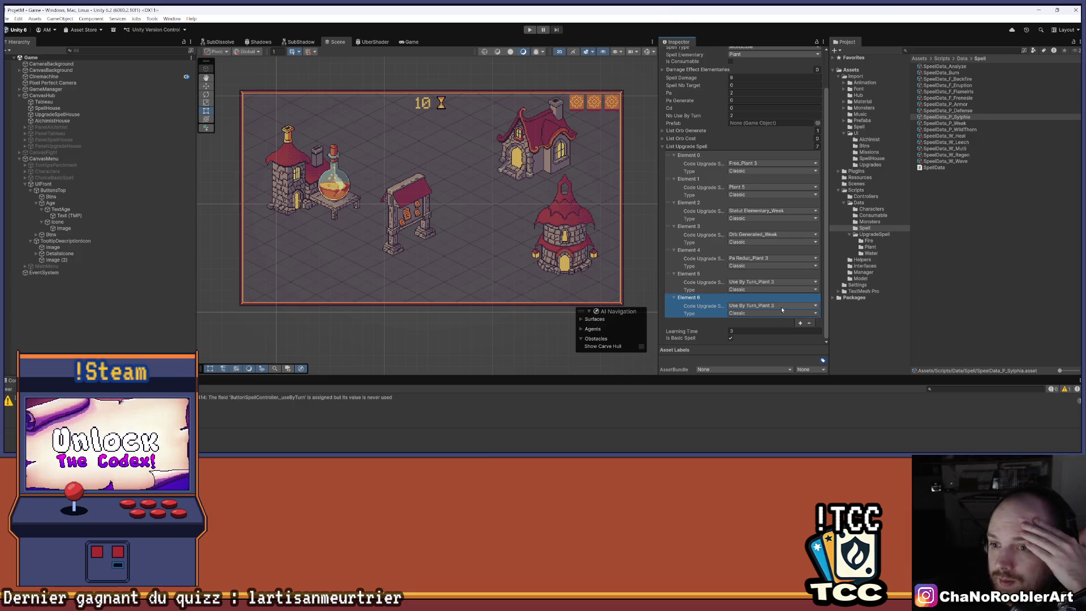
scroll(786, 283, up, 2)
scroll(787, 283, down, 2)
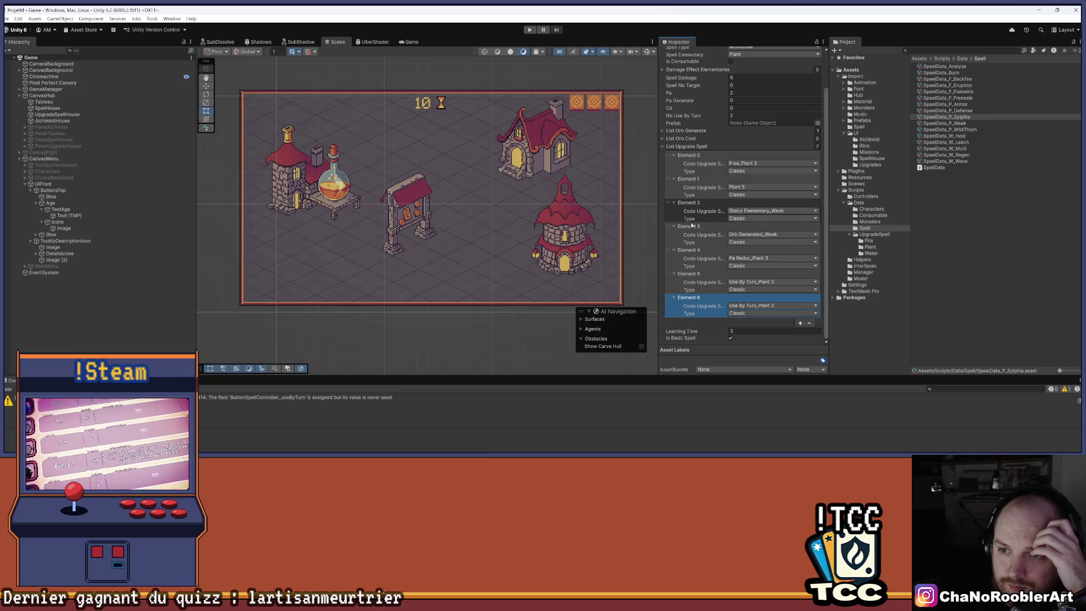
click(755, 216)
click(769, 229)
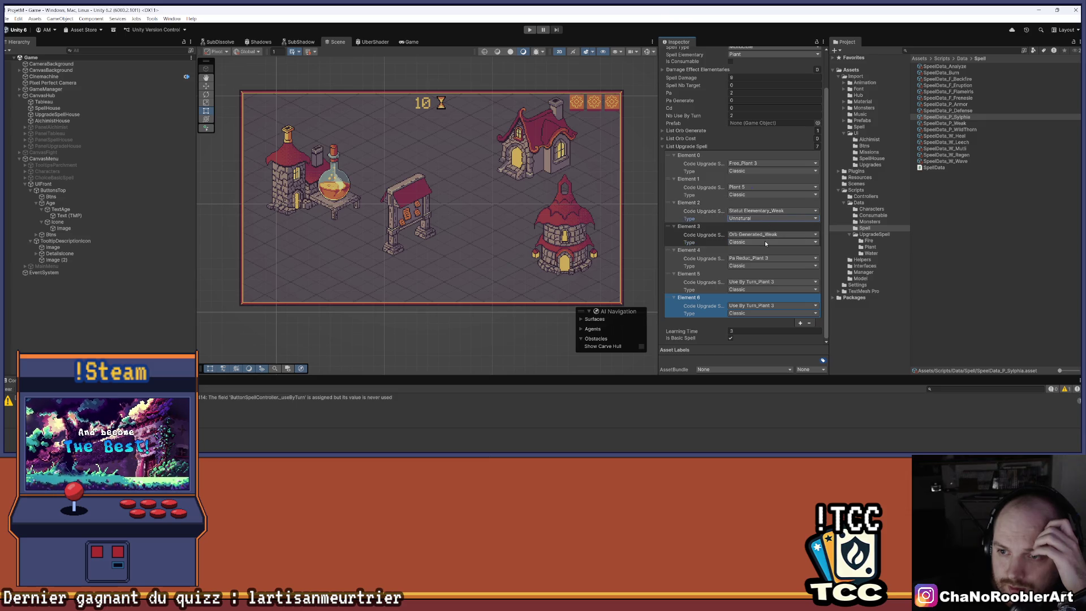
Step: Move the Orb Generated_Weak entries to the end of the upgrade list
click(765, 261)
drag(669, 202, 671, 303)
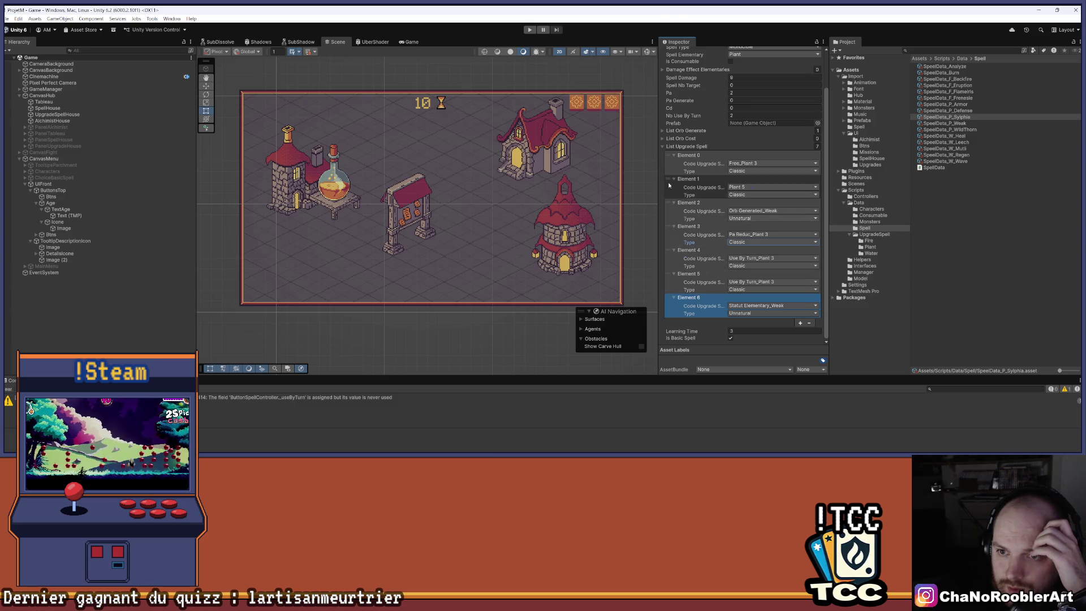
drag(669, 201, 674, 296)
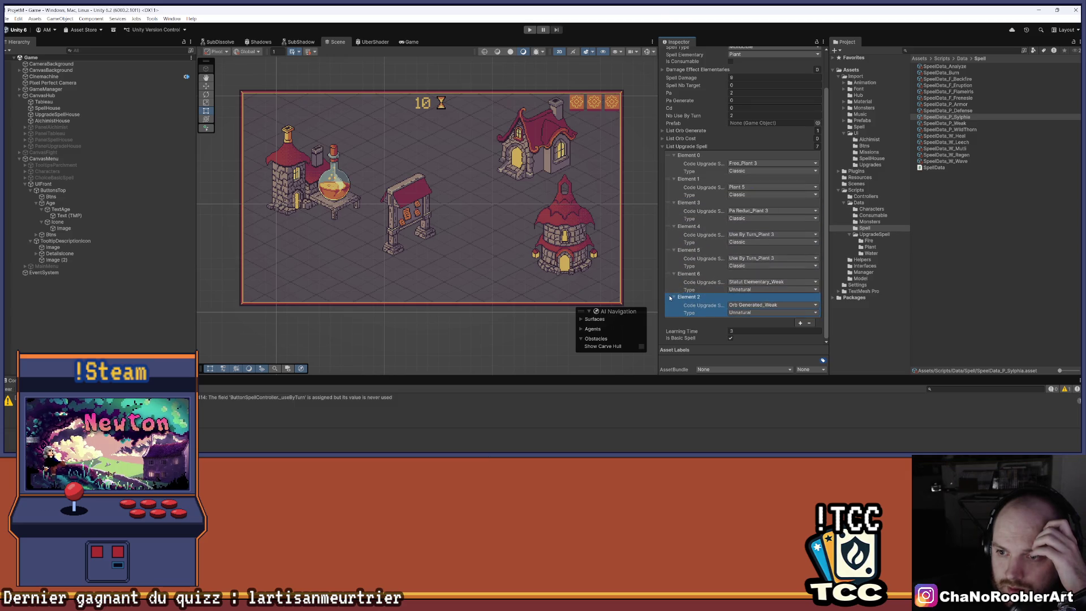
click(757, 259)
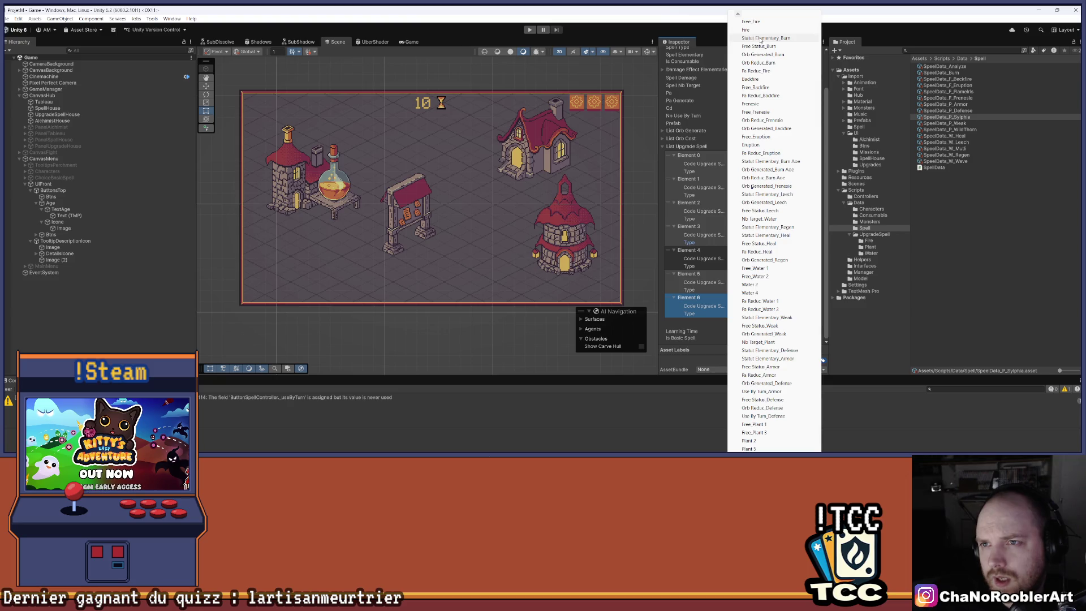
Step: Set Element 4 to Statut Elementary_Burn and insert an Orb Generated_Burn entry at Element 5
click(761, 39)
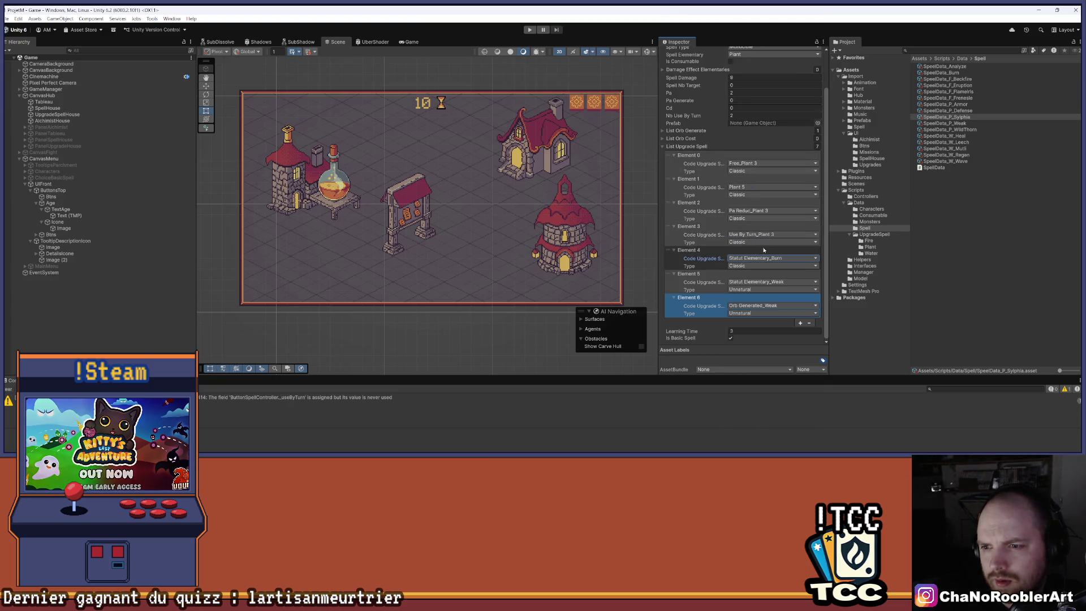
click(800, 322)
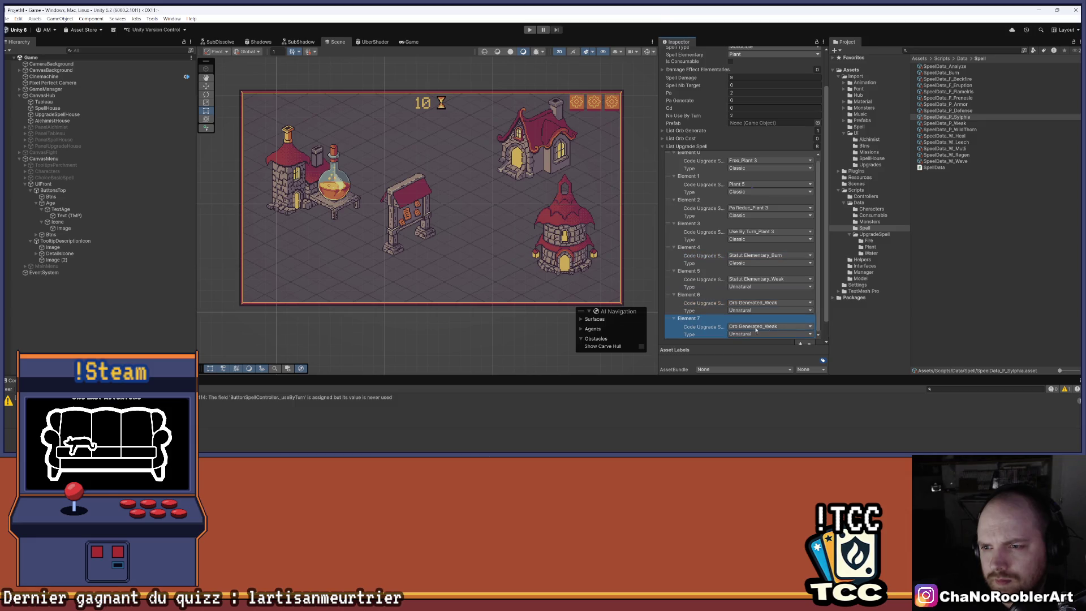
drag(668, 318, 678, 273)
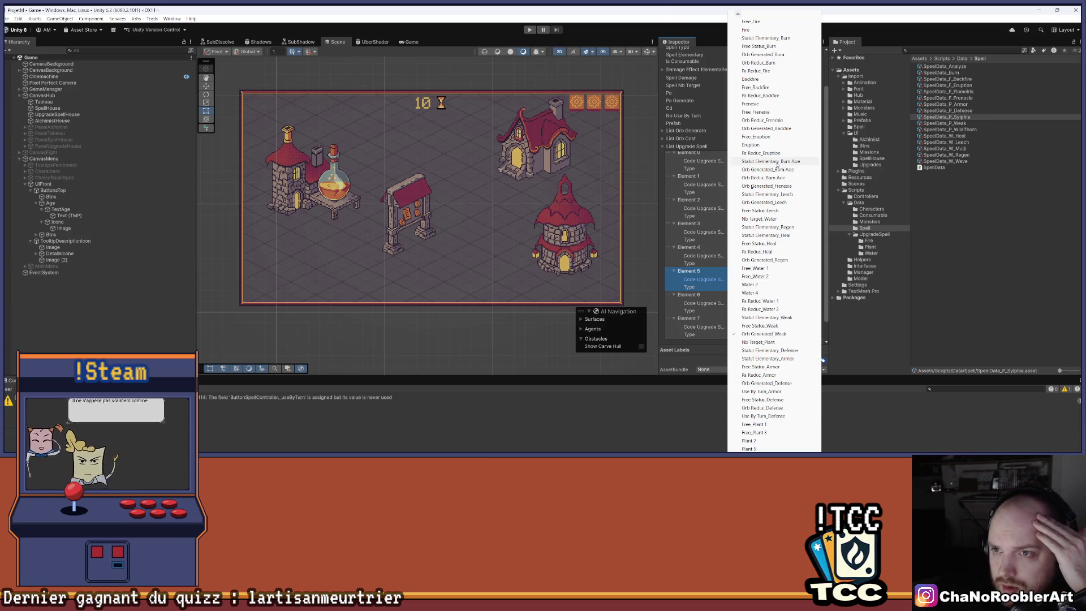
click(777, 55)
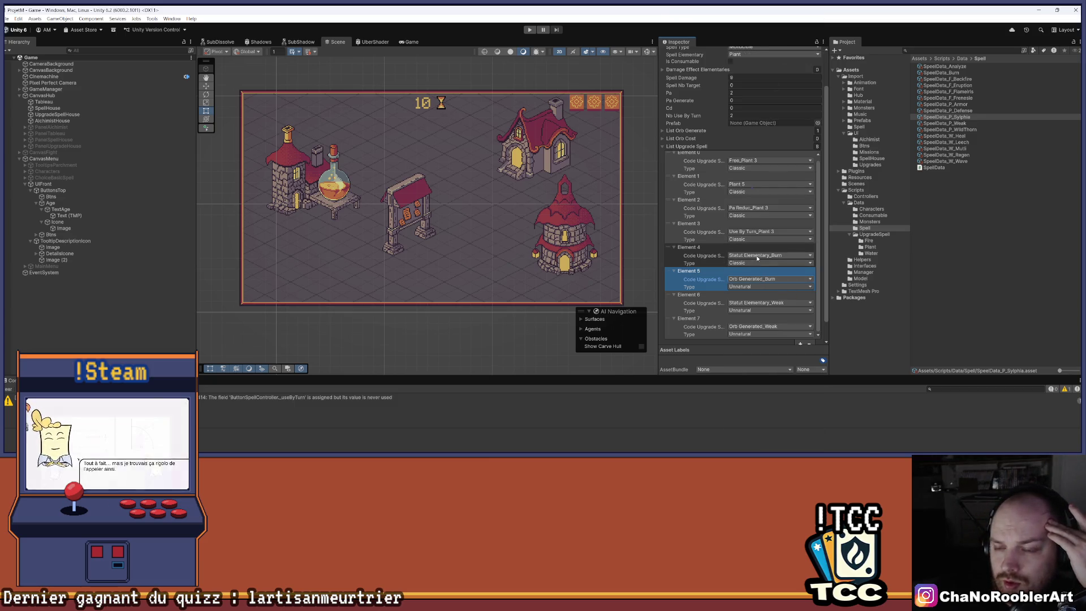
Step: Add Statut Elementary_Leech and Orb Generated_Leech as Elements 8 and 9, then deselect the asset
scroll(719, 277, down, 2)
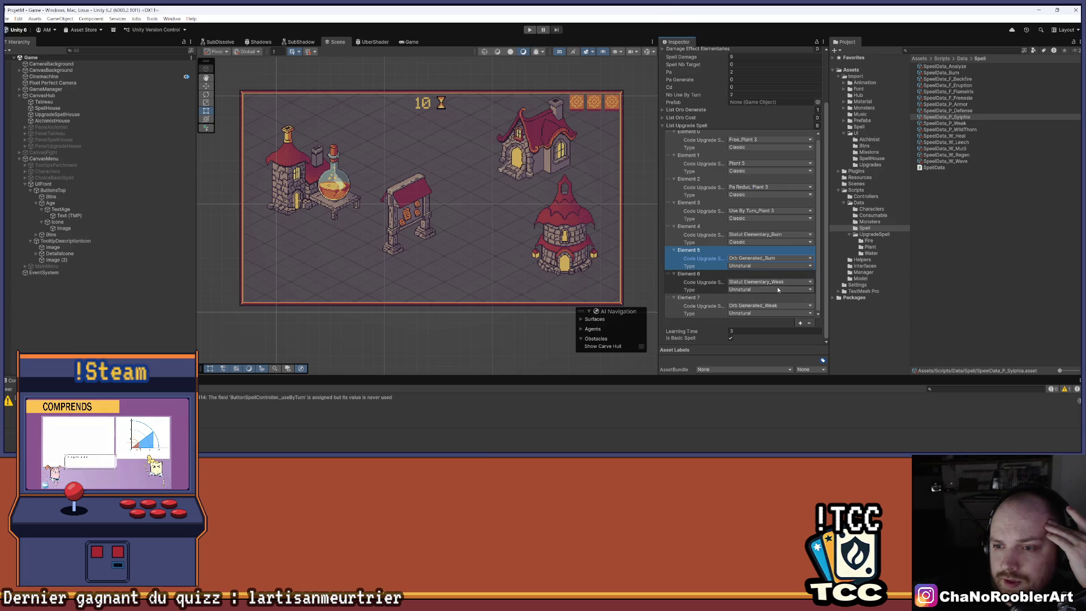
click(801, 330)
click(800, 322)
click(770, 306)
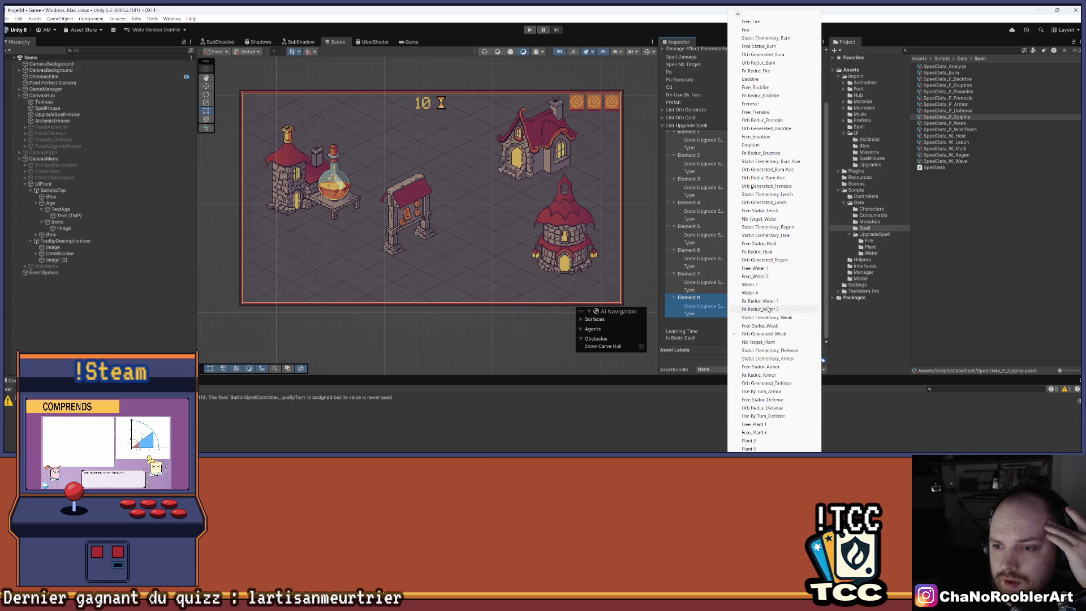
click(781, 195)
click(800, 323)
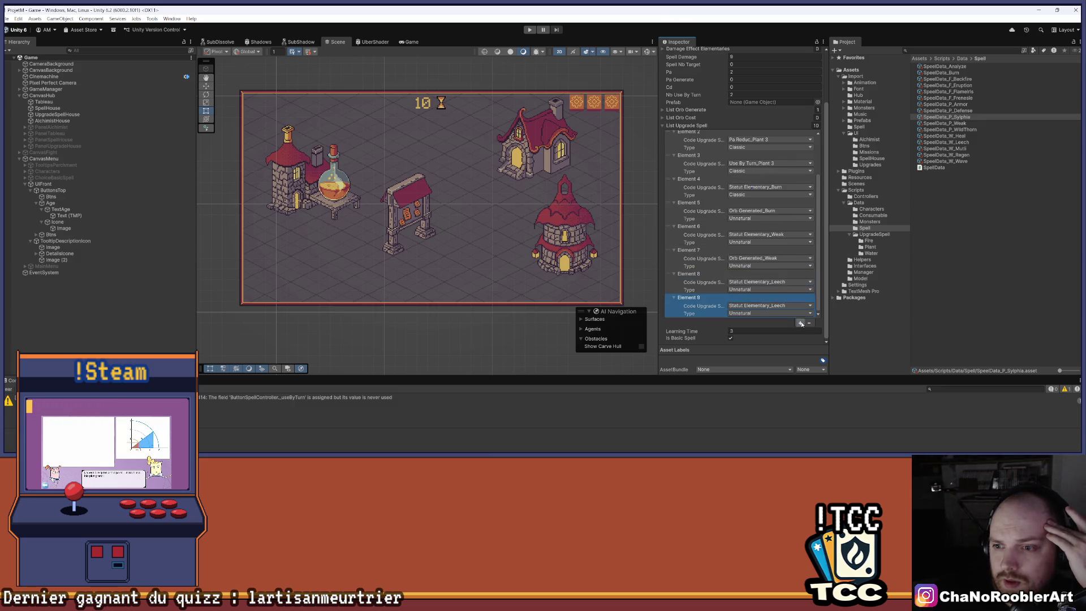
click(774, 308)
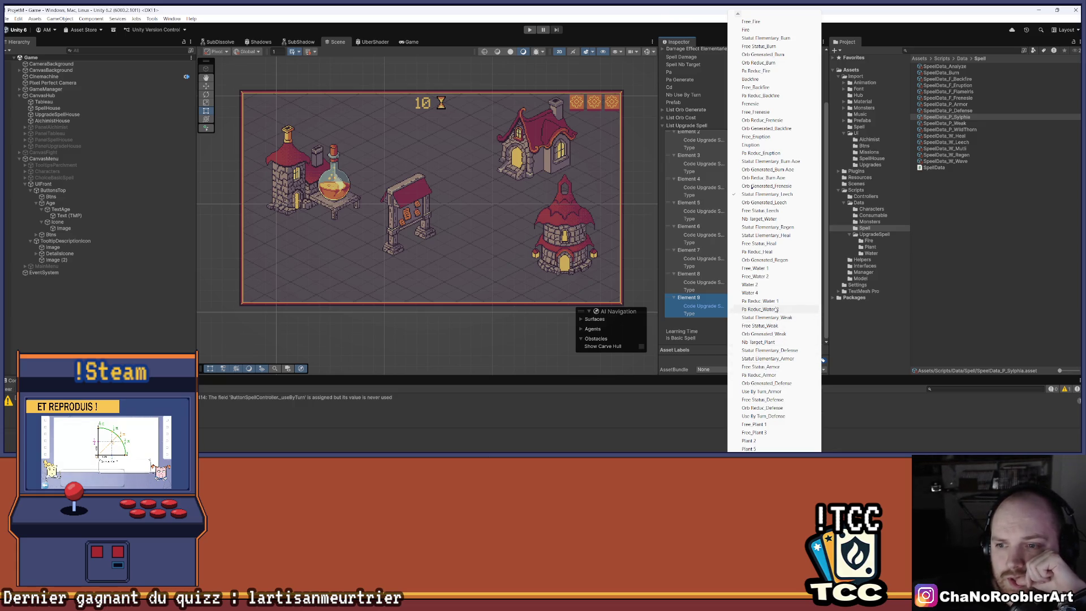
click(785, 204)
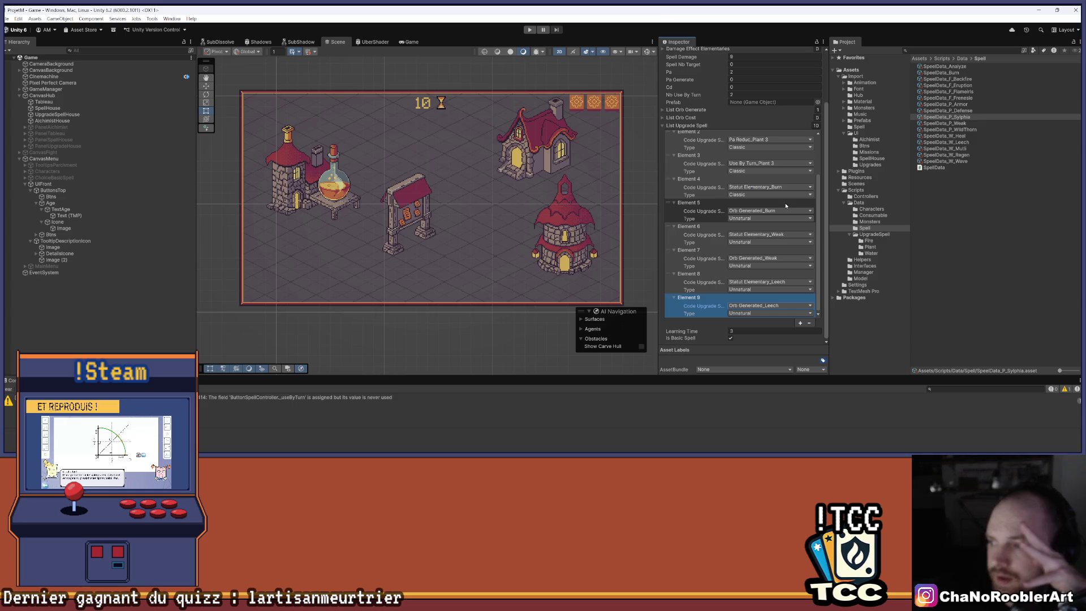
scroll(786, 205, up, 3)
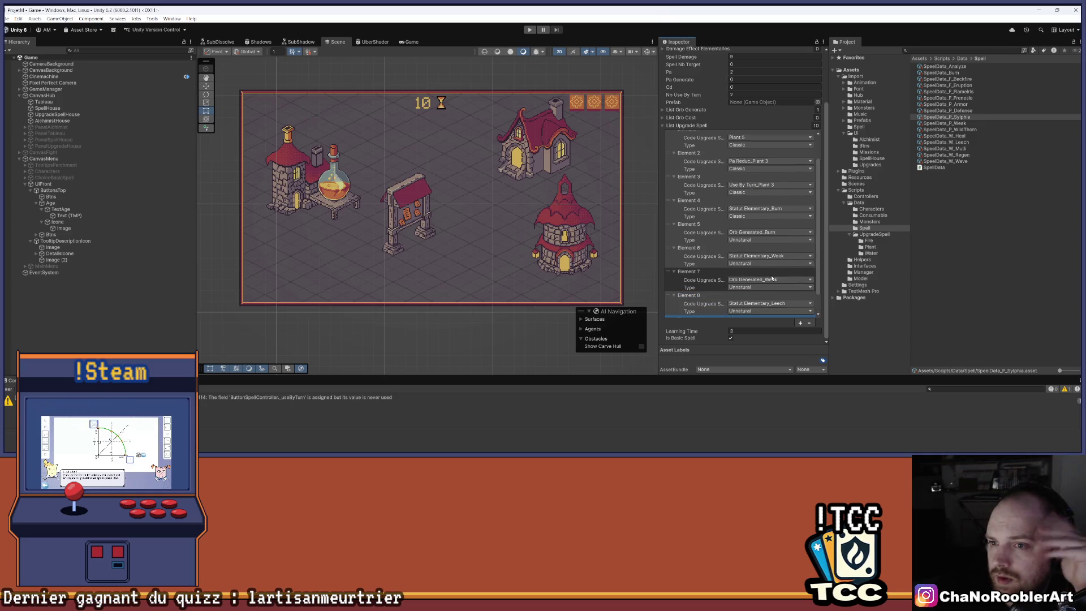
scroll(765, 252, up, 5)
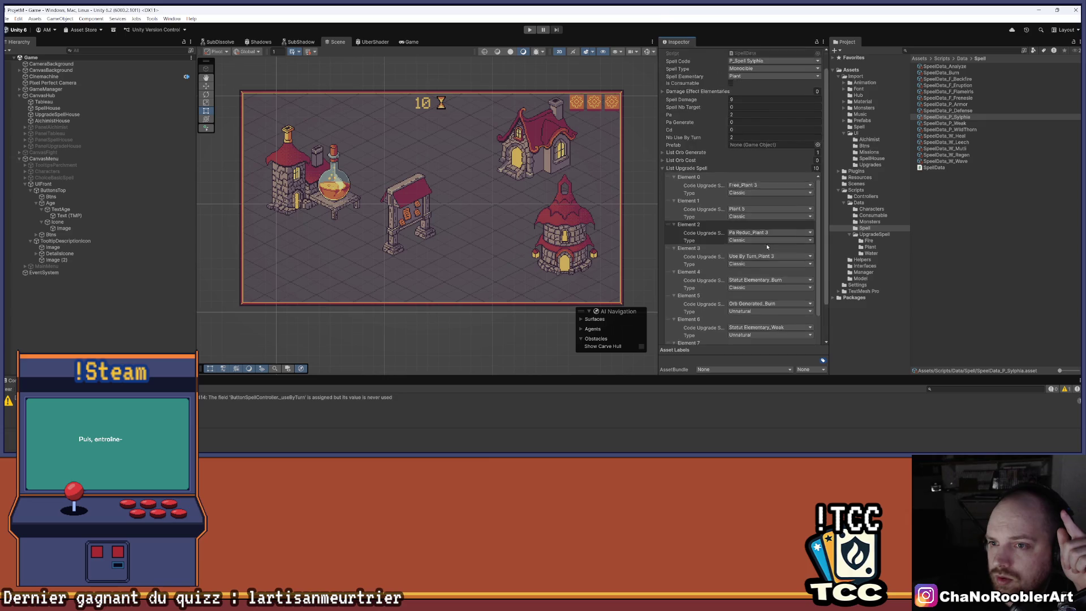
click(962, 202)
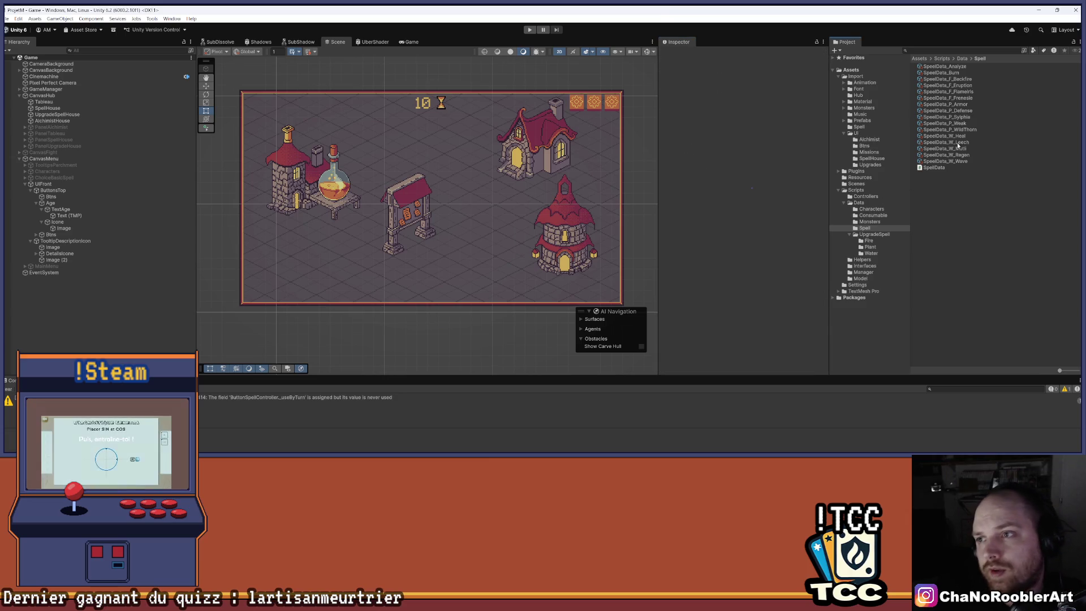
click(968, 117)
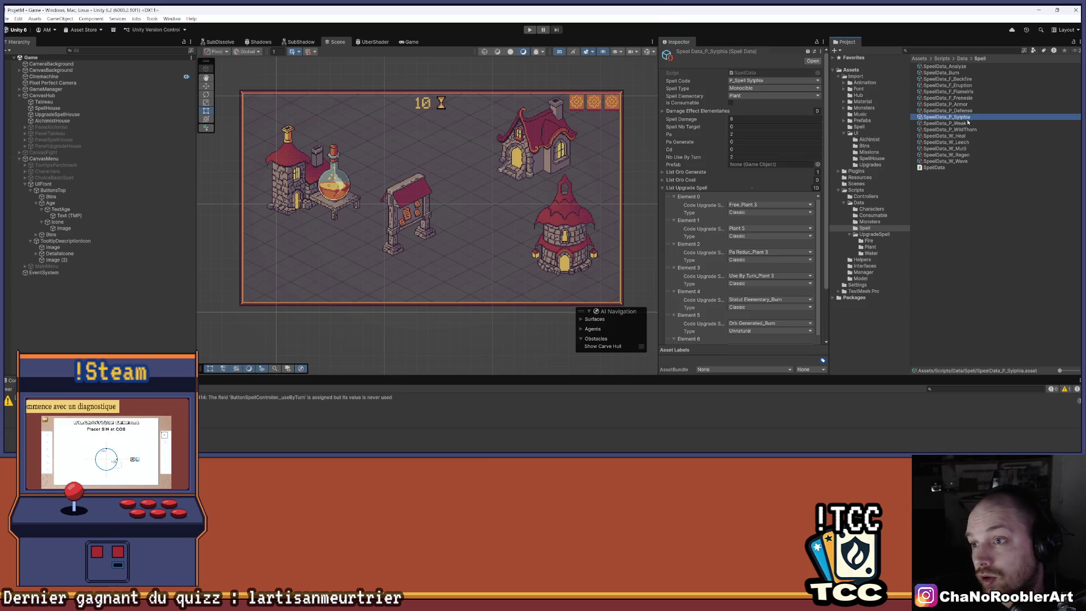
click(967, 123)
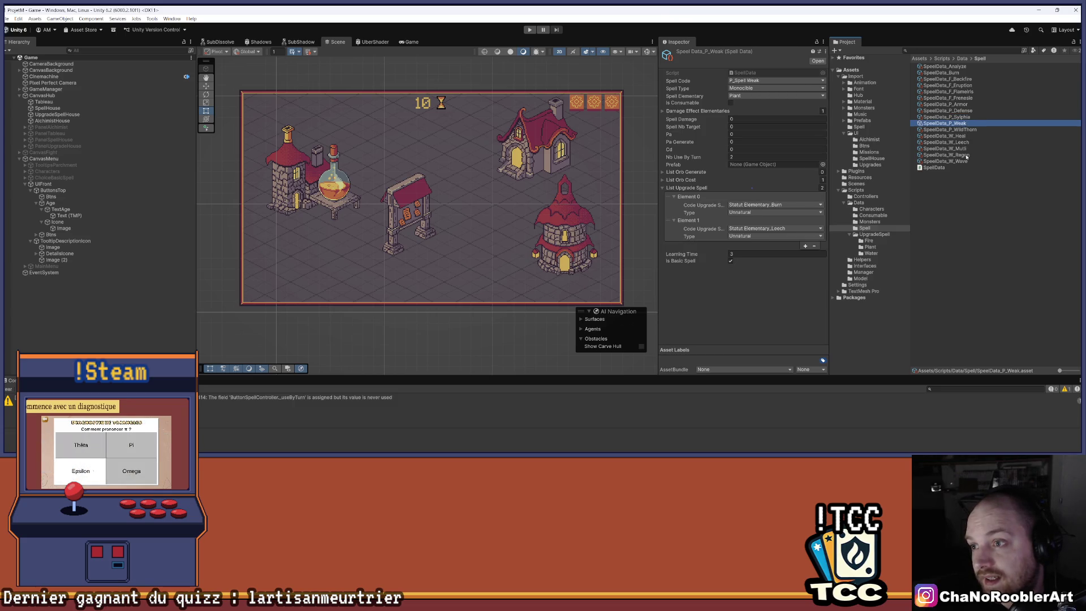
click(961, 217)
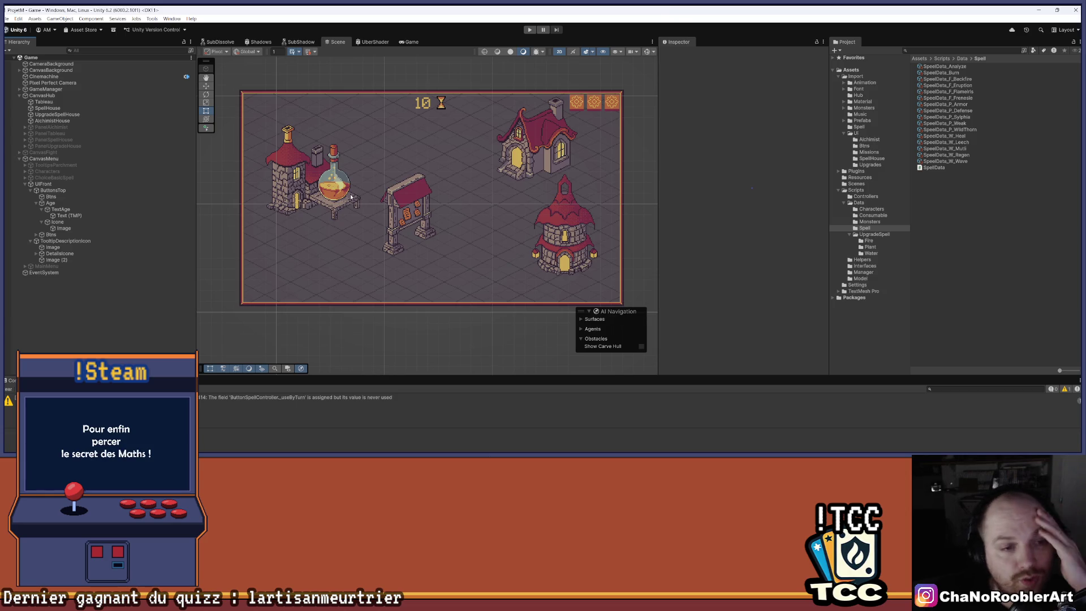
click(24, 183)
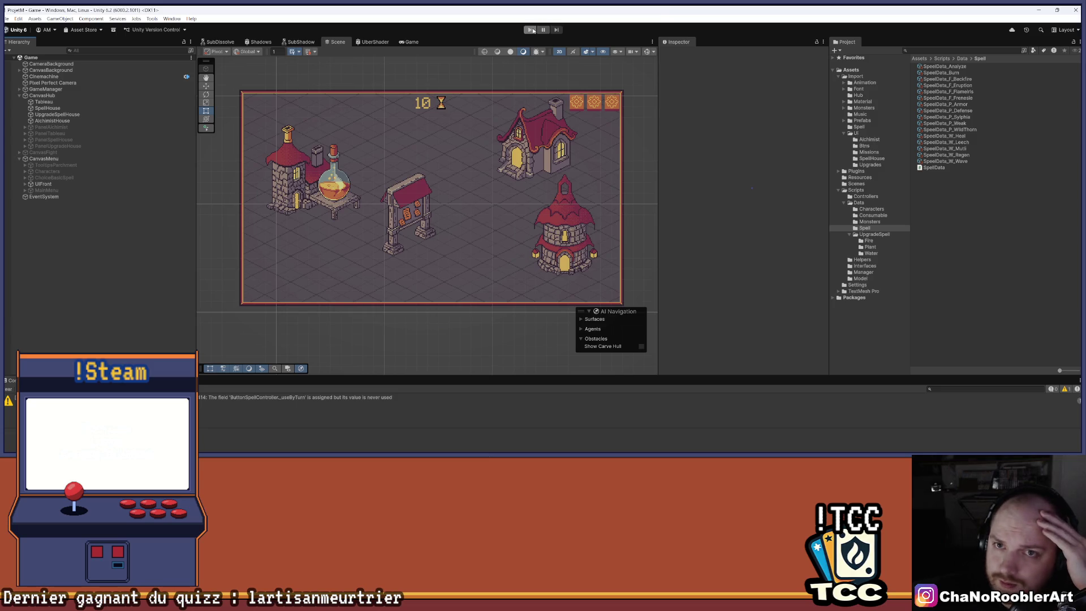
Step: Start Play mode and begin a new game as the apprentice wizard with Sylphia as first spell
click(531, 30)
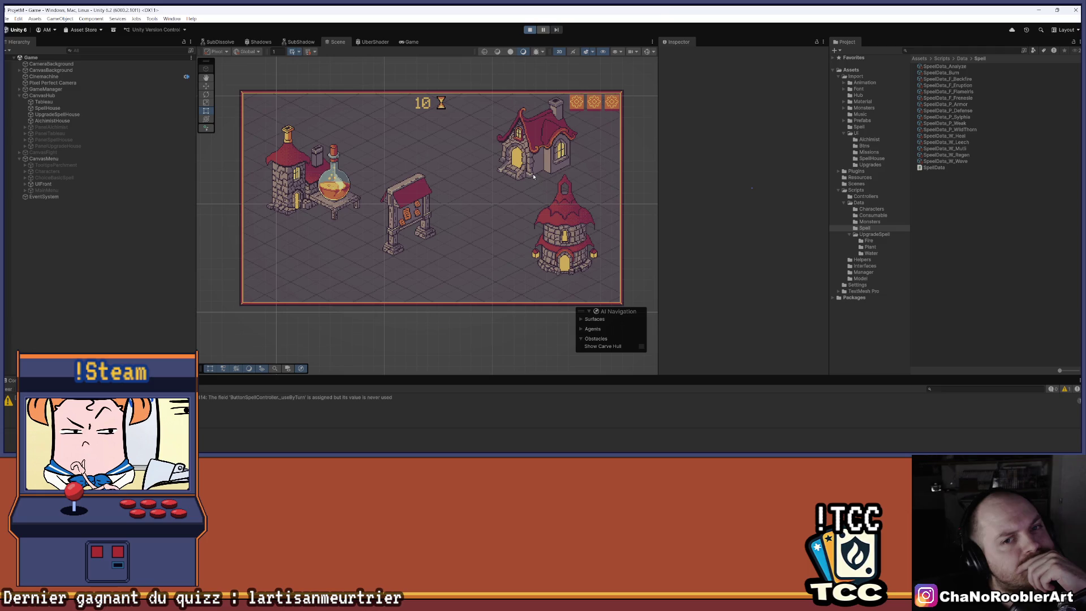
click(455, 198)
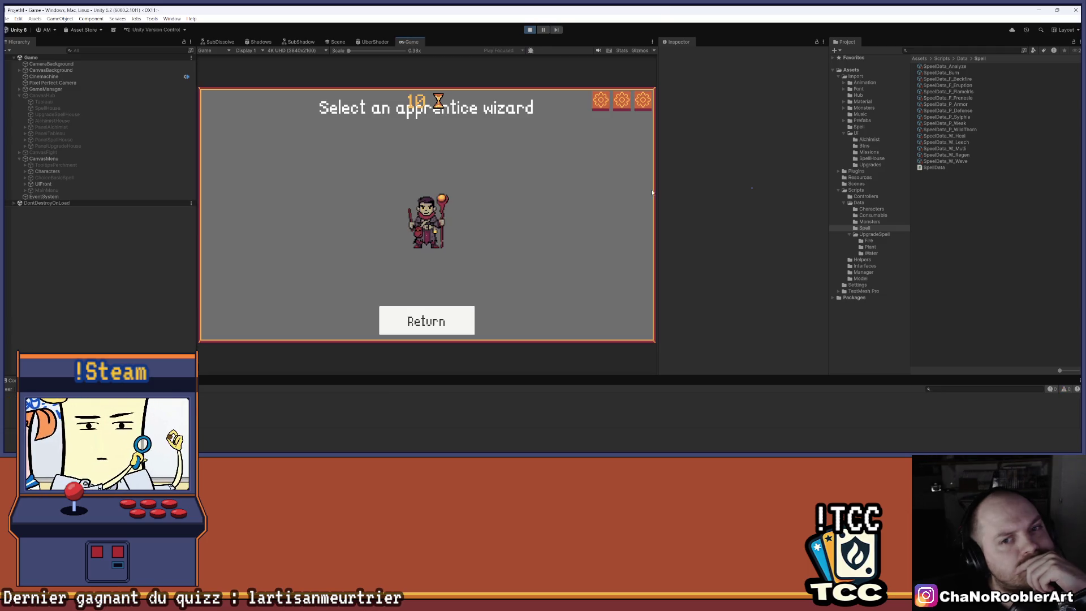
mouse_move(658, 195)
mouse_down()
mouse_move(764, 195)
mouse_move(743, 195)
mouse_up()
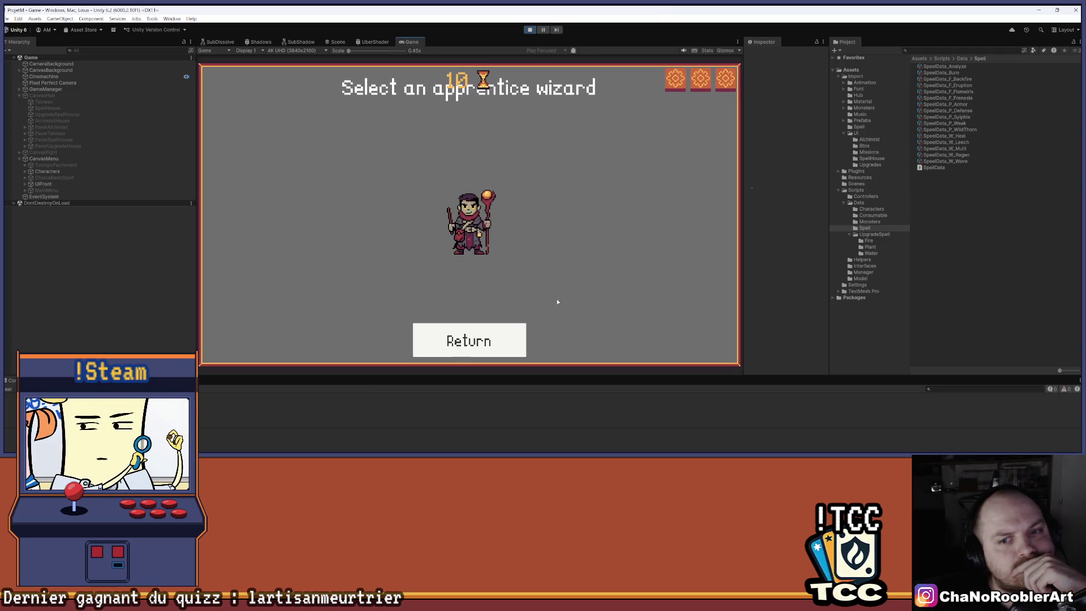
click(470, 229)
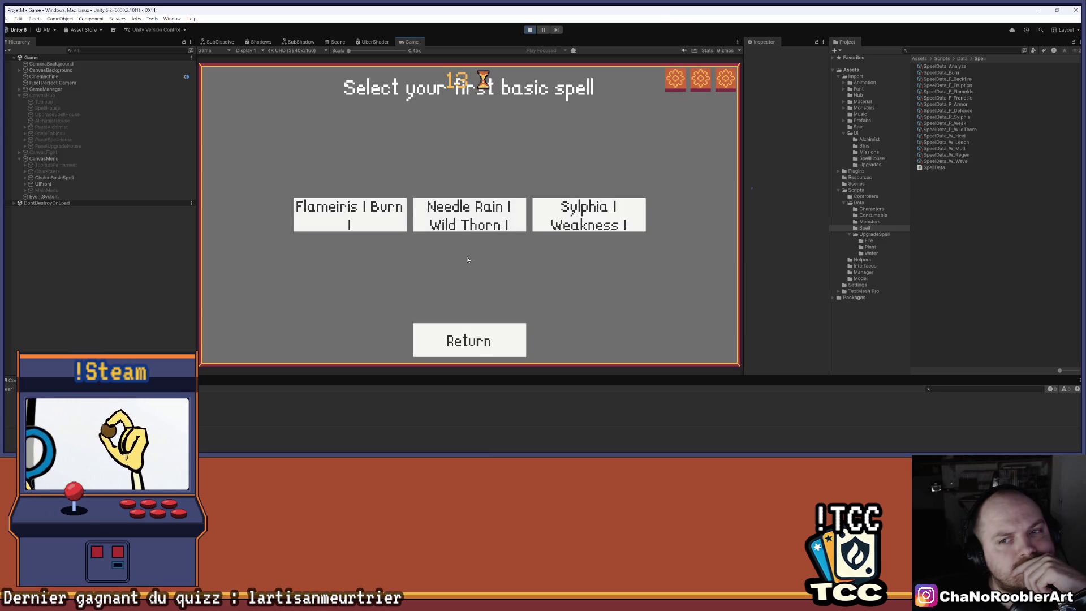
click(594, 220)
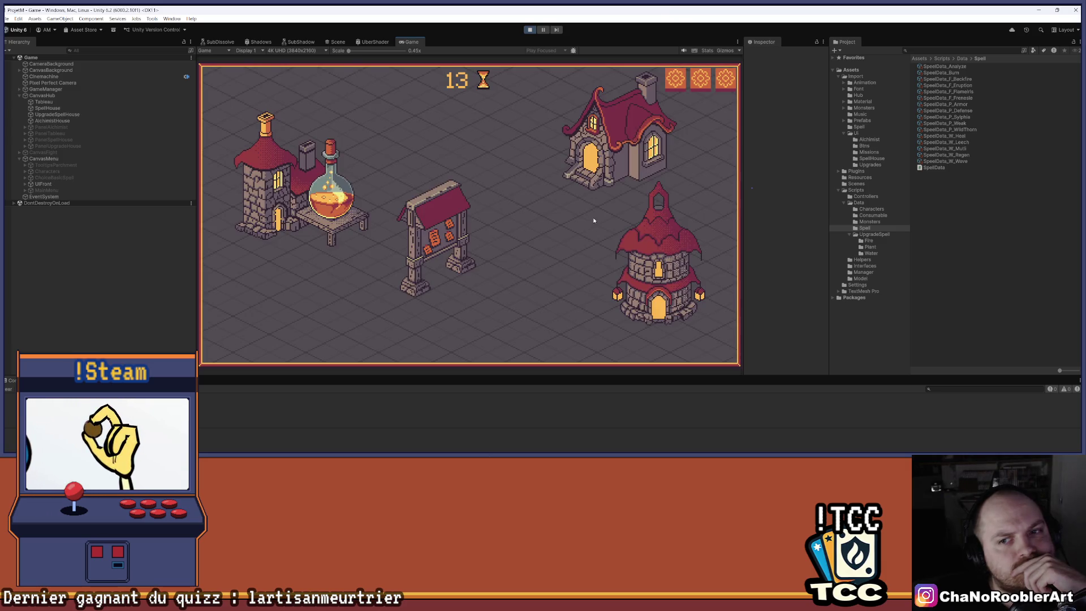
Step: Leave the spell house for town and open the mission selection showing Le roi Gobelin
mouse_move(423, 254)
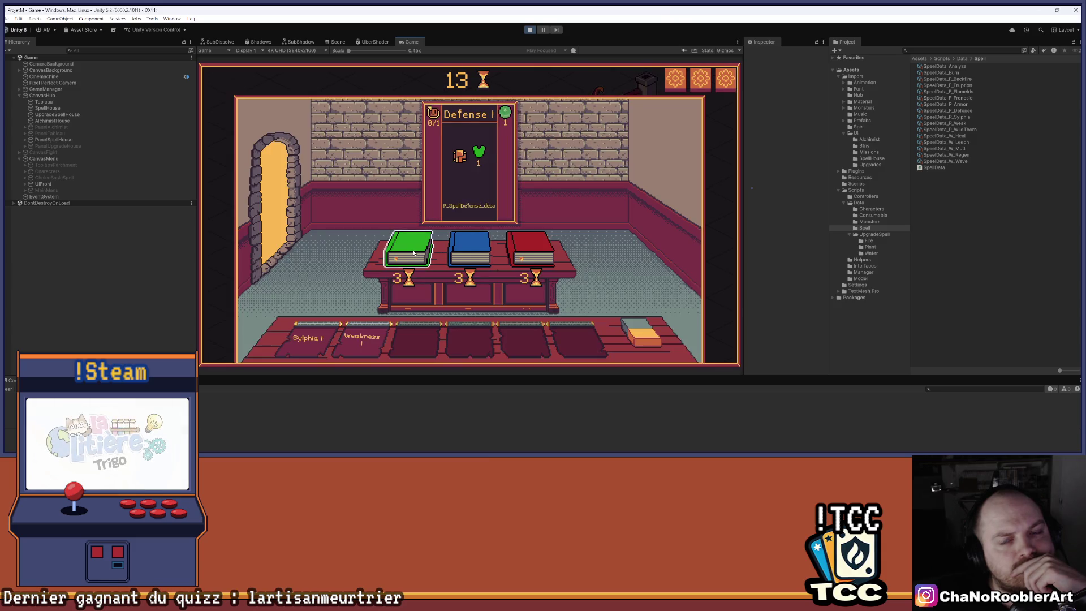
mouse_move(483, 243)
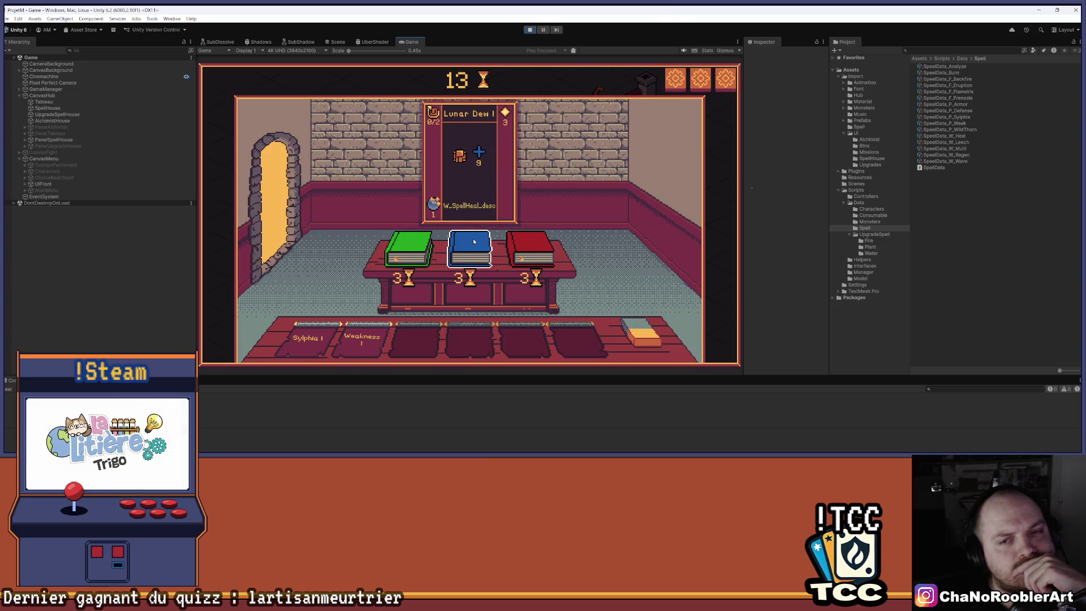
mouse_move(312, 342)
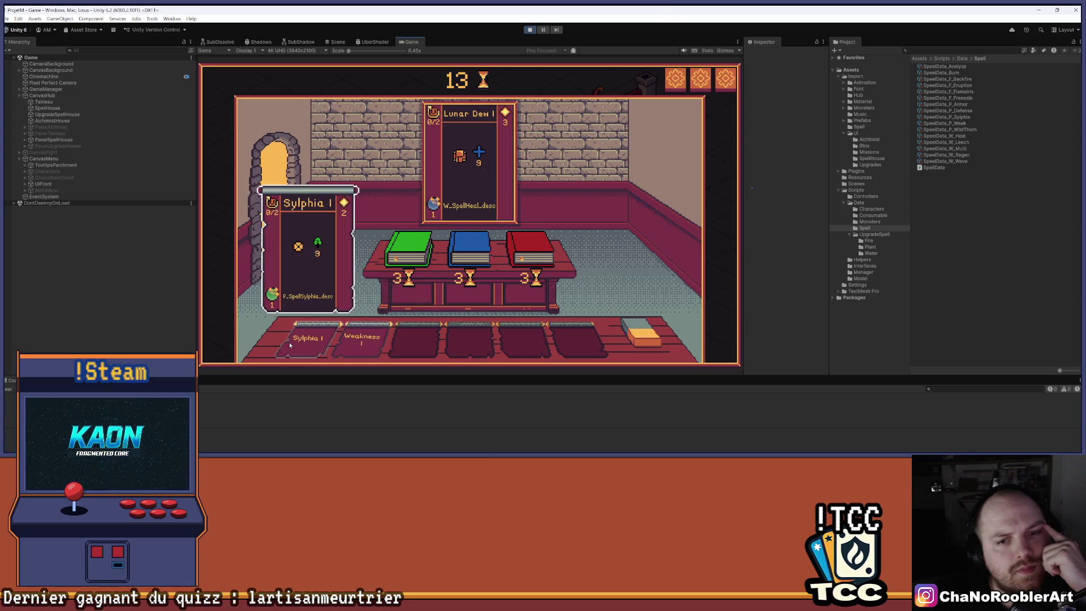
mouse_move(480, 152)
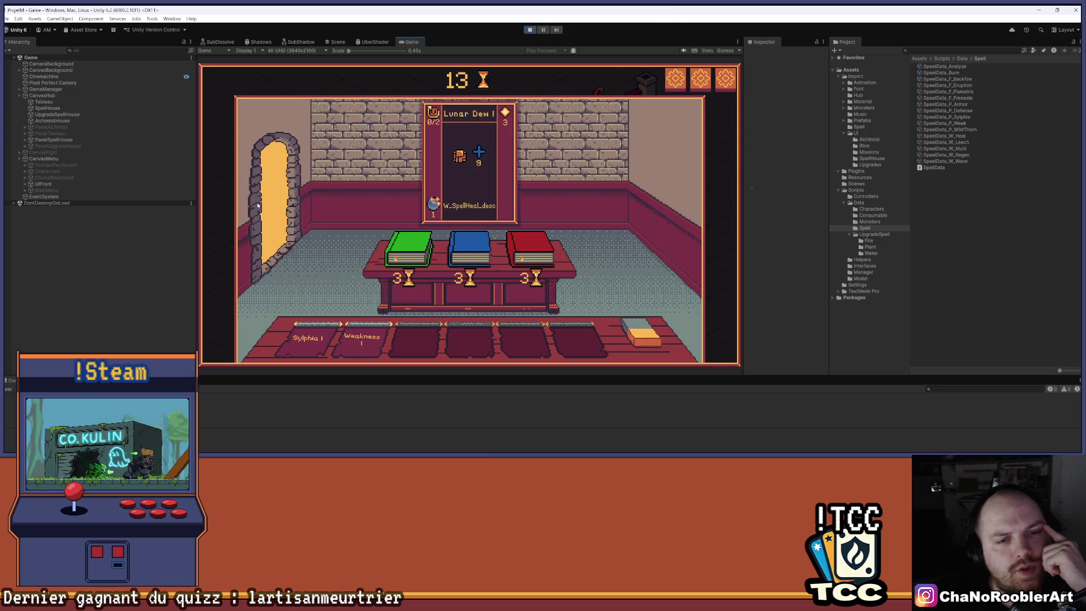
key(Escape)
click(433, 224)
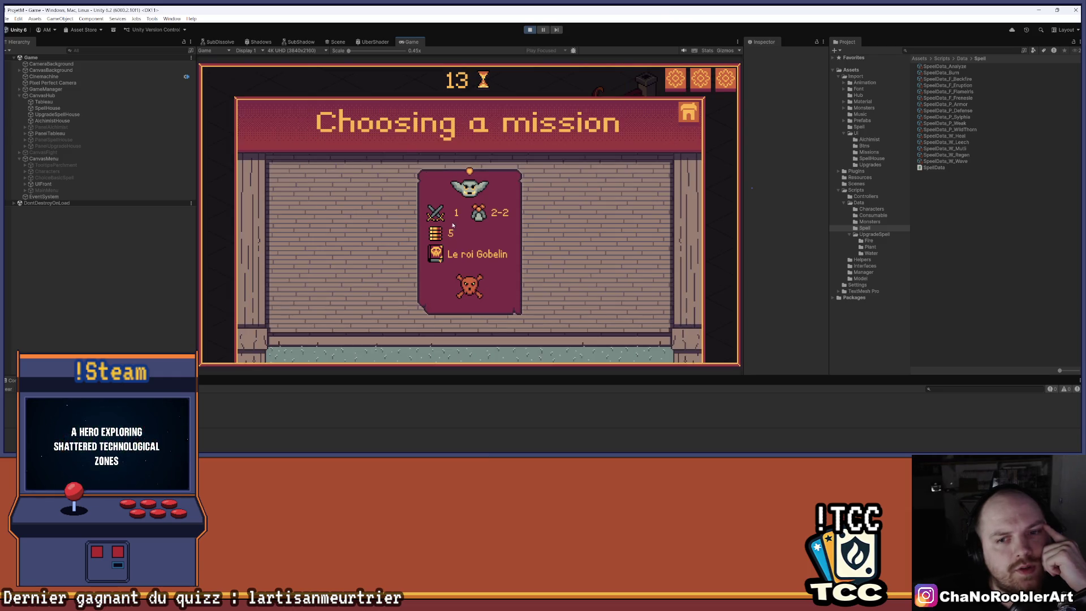
Step: Start the goblin king mission and defeat the goblin mage with Sylphia I
click(452, 225)
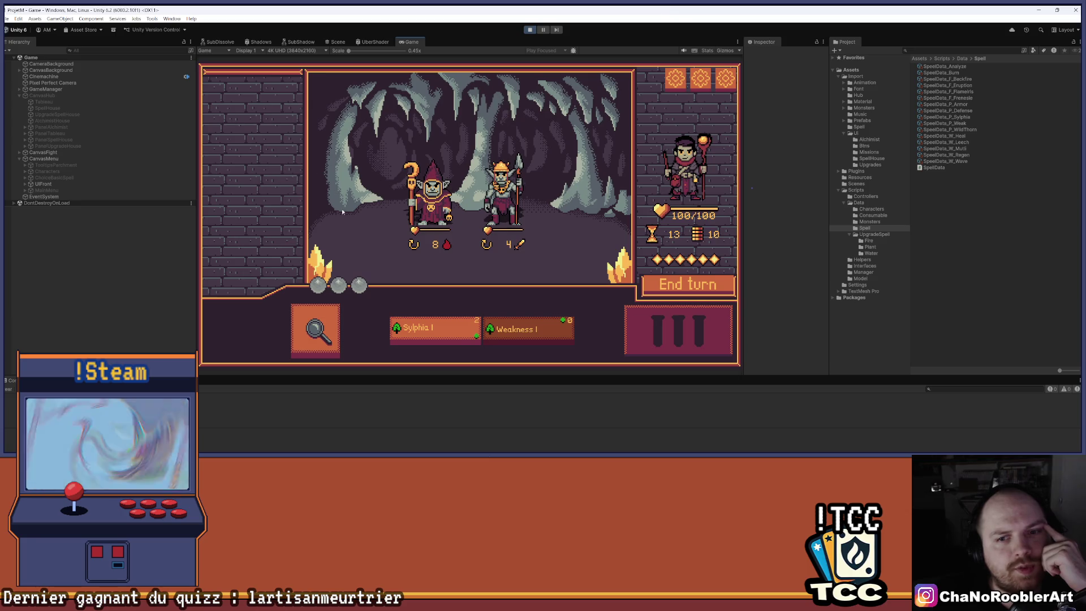
mouse_move(418, 331)
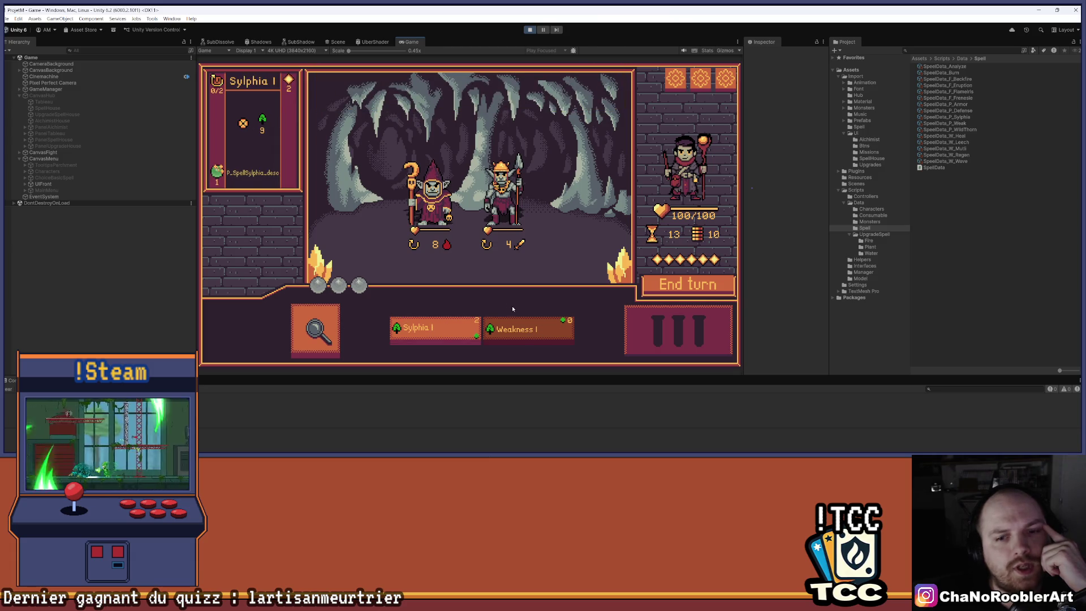
click(433, 341)
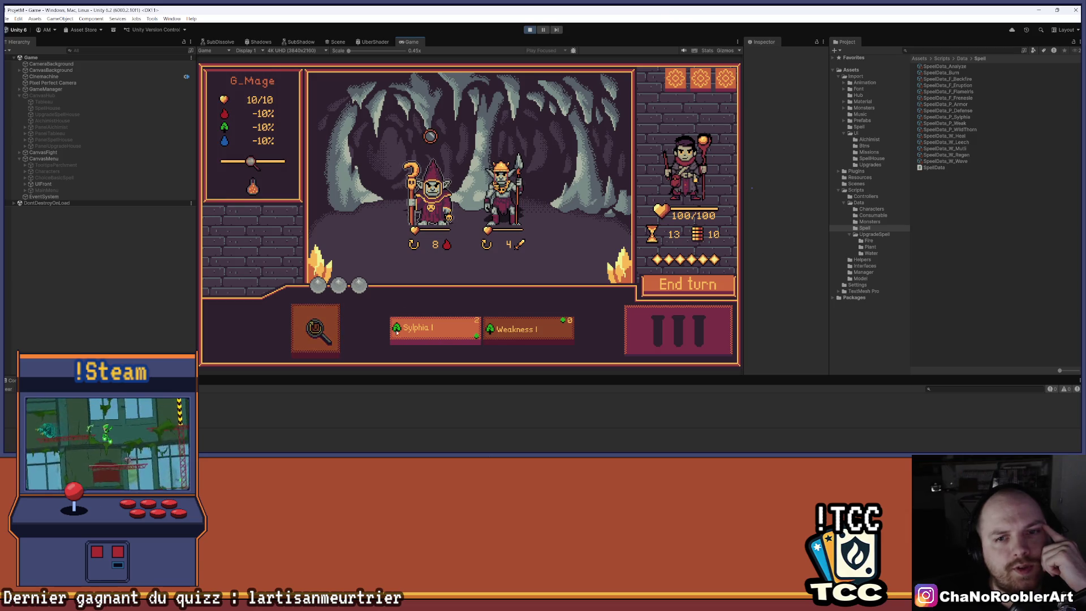
click(426, 192)
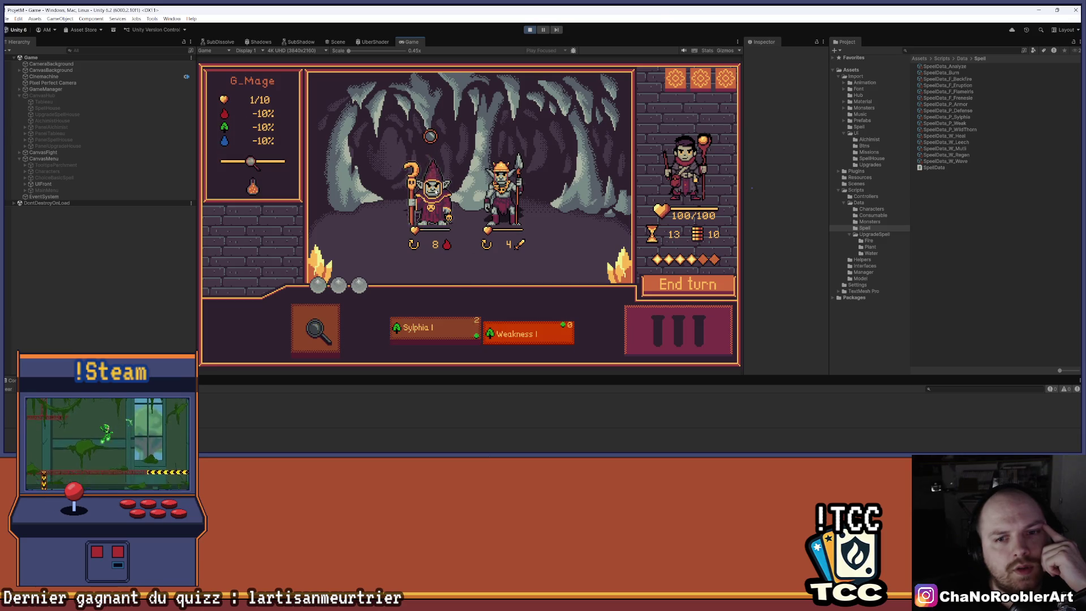
click(432, 193)
Step: Defeat the goblin warrior with Weakness and Sylphia, then continue past the Mission Successful summary
click(511, 222)
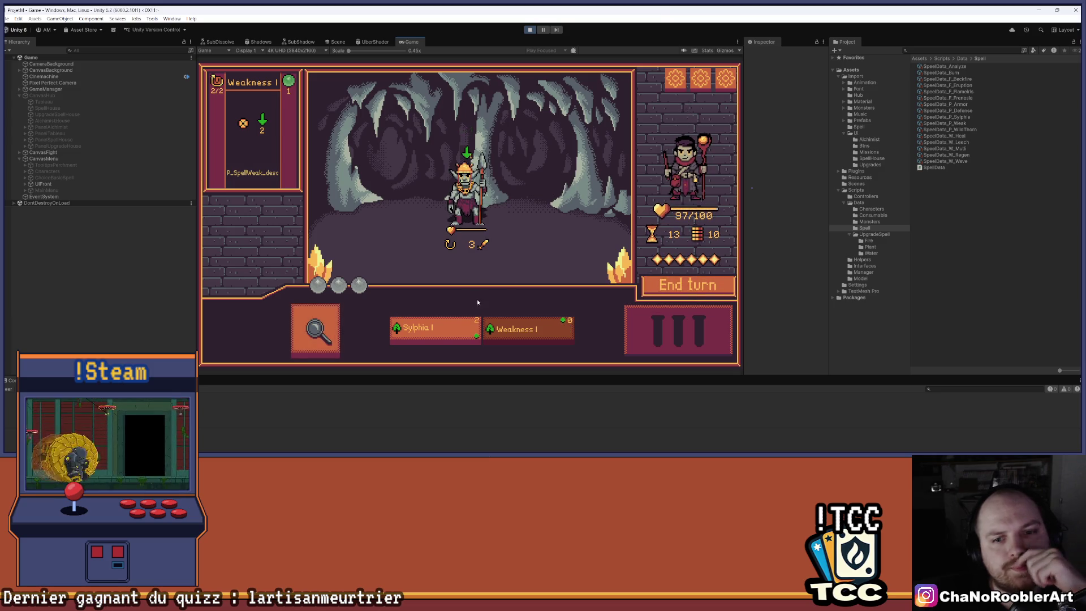
click(469, 195)
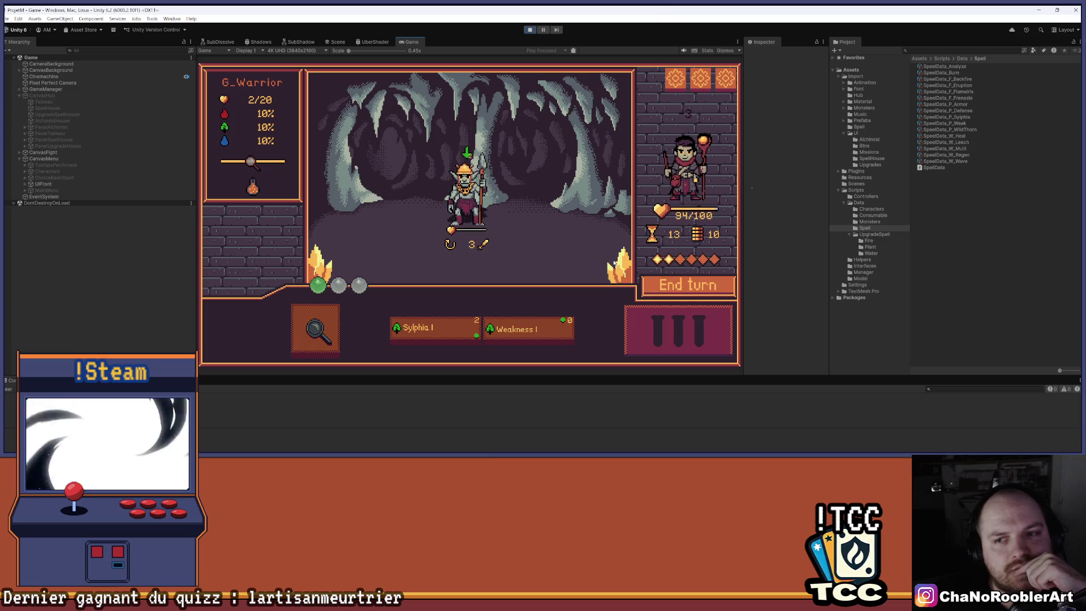
click(526, 331)
click(477, 208)
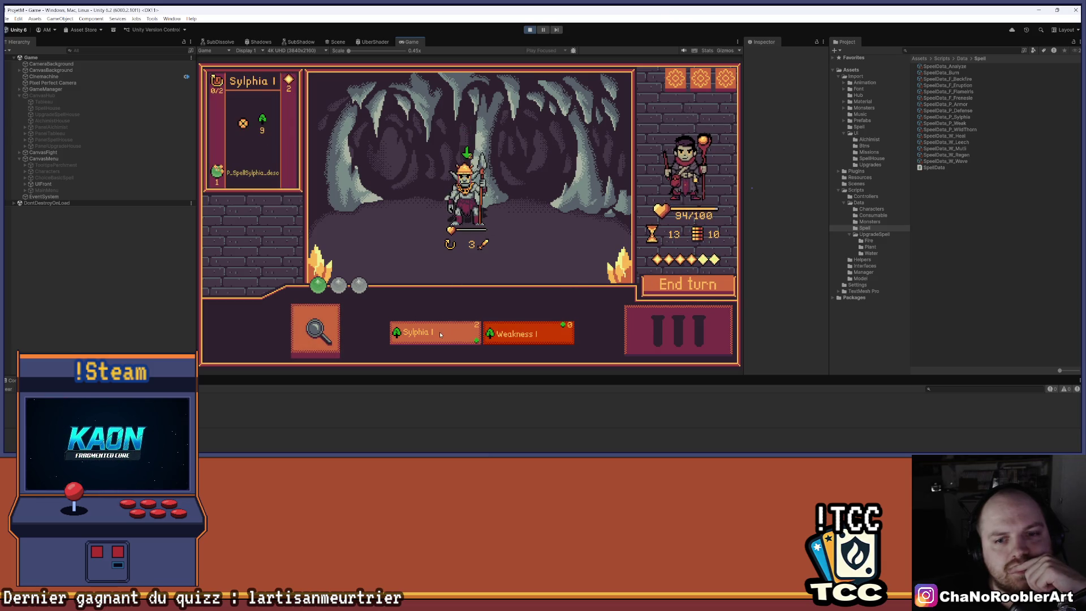
click(439, 332)
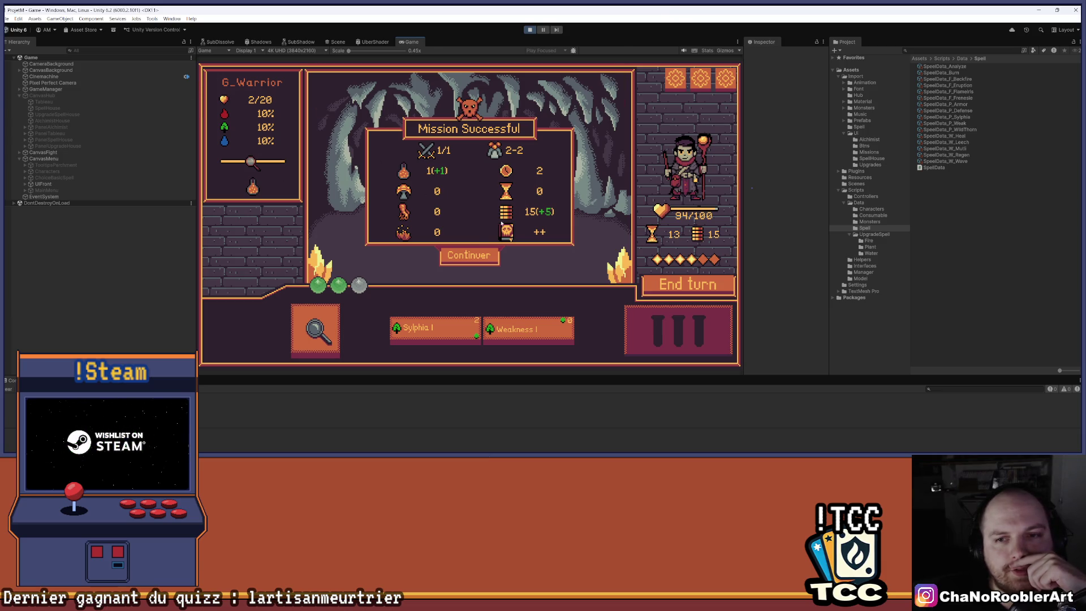
click(459, 255)
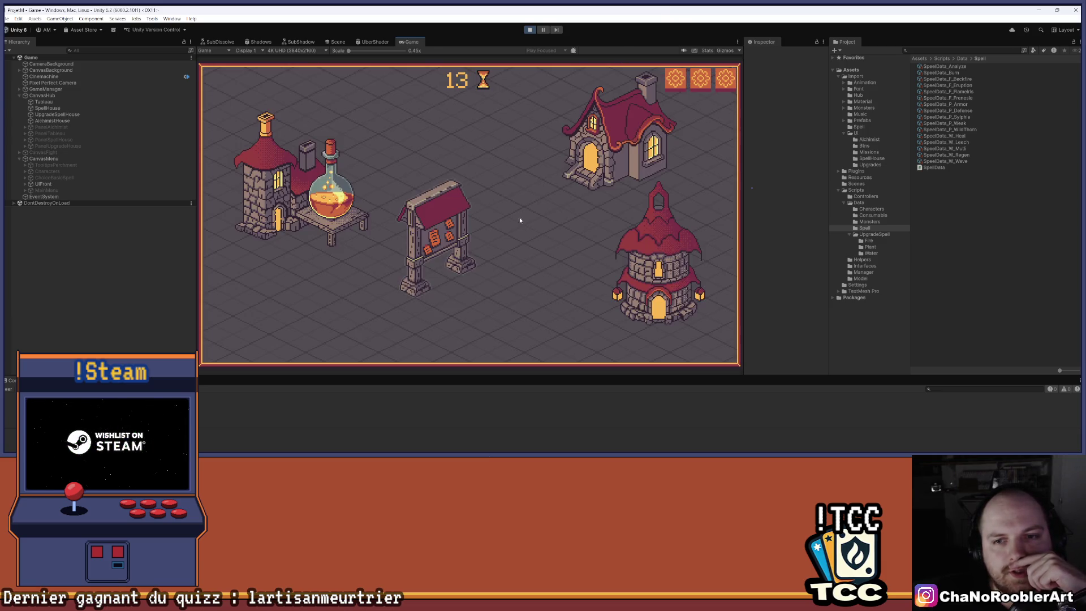
Step: Enter the spell-upgrade tower from the hub village
click(647, 255)
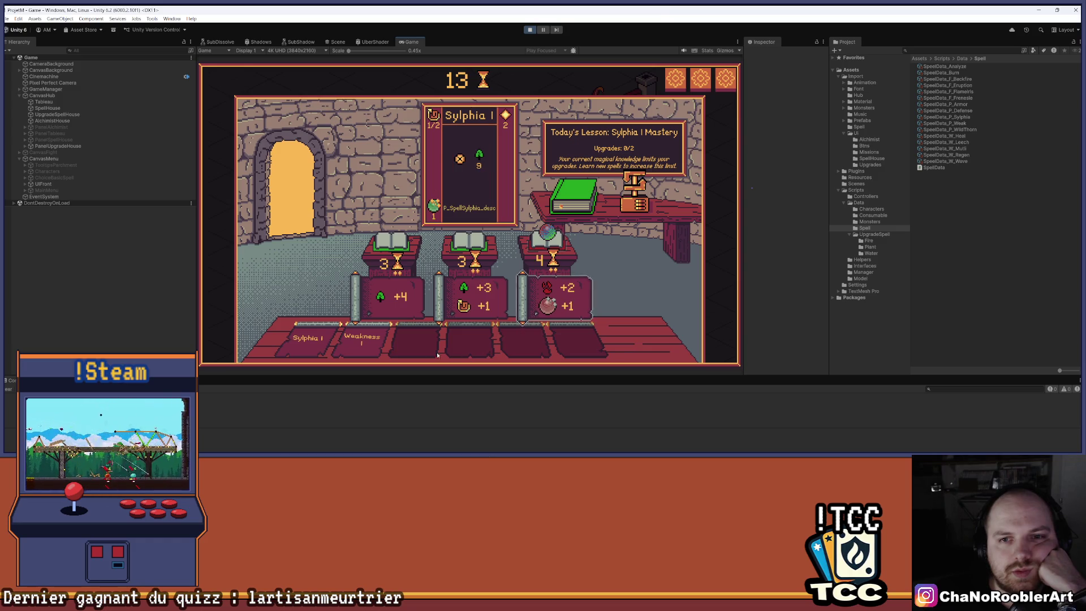
Step: Apply the +2/+1 upgrade, turning Sylphia I into Sylphia II
mouse_move(345, 344)
mouse_move(293, 341)
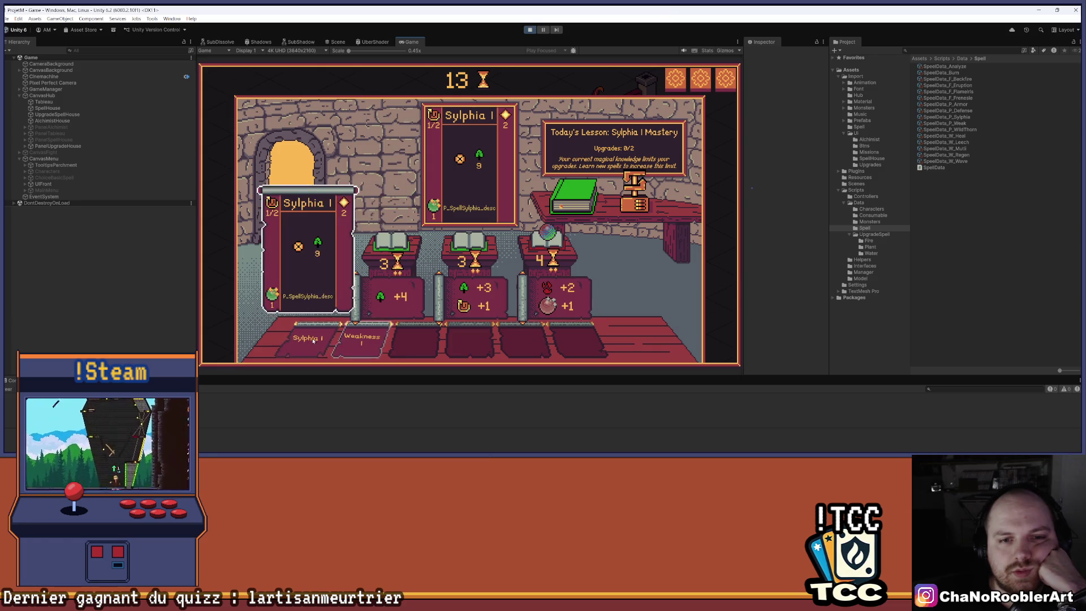
mouse_move(545, 298)
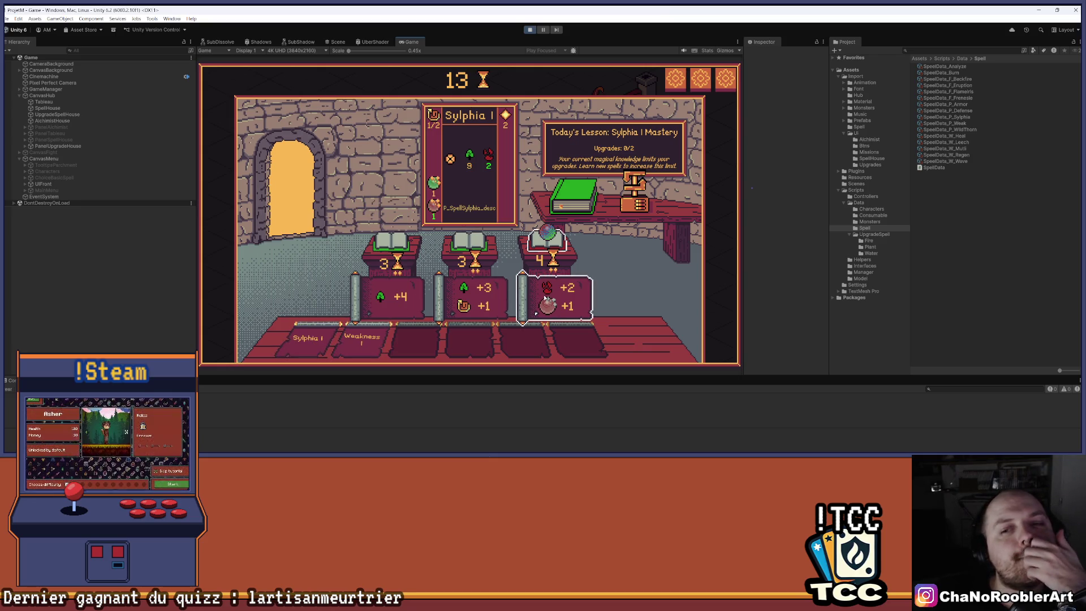
click(545, 298)
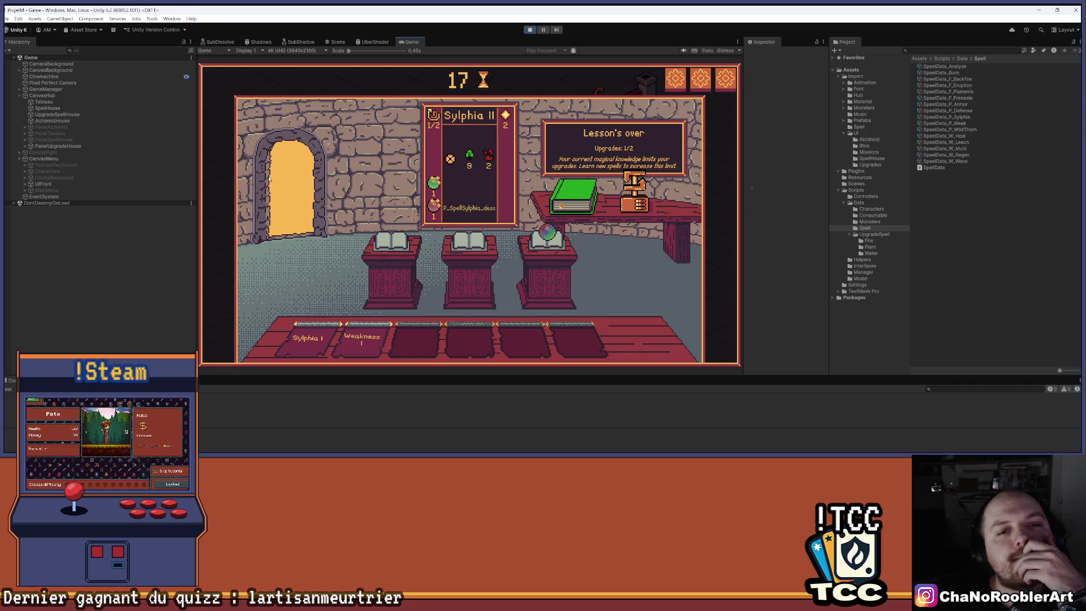
Step: Learn Burn I in the spell house and start the next mission against G_Thief
click(623, 153)
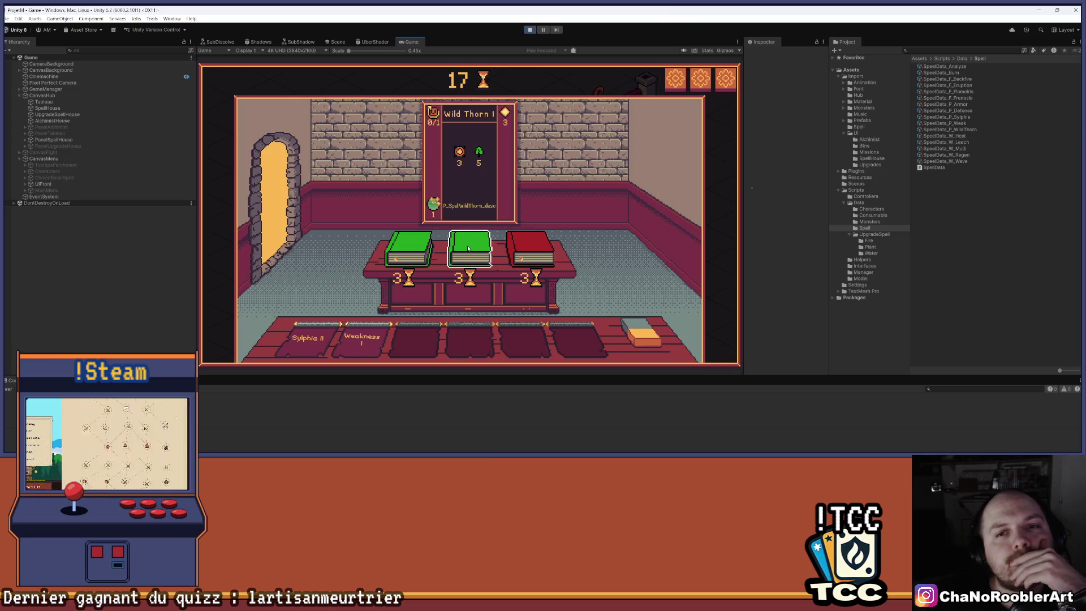
click(524, 238)
click(287, 192)
click(436, 219)
click(499, 170)
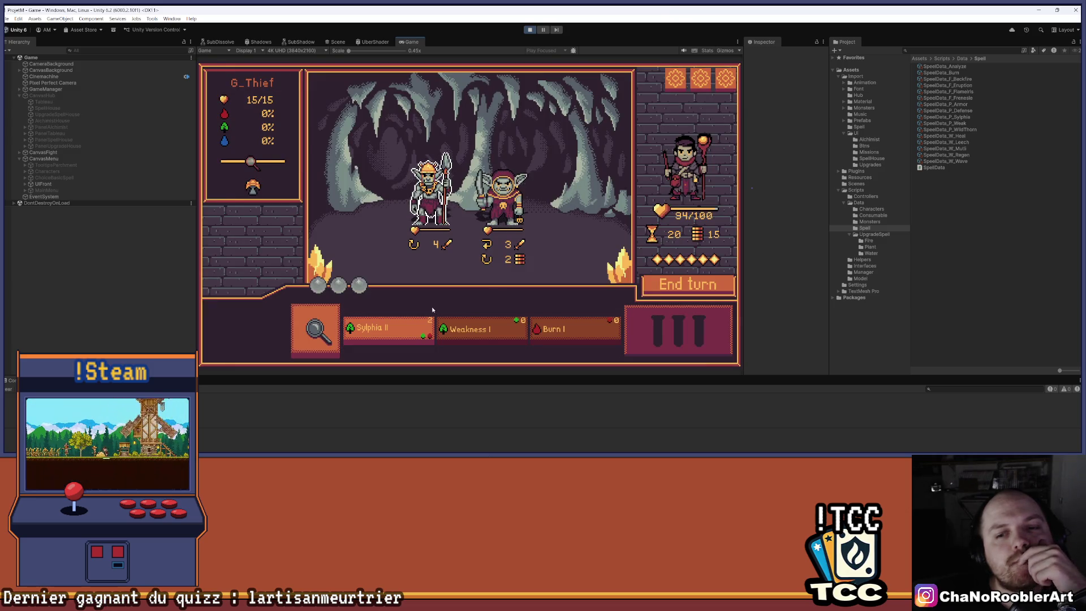
Step: Defeat the goblin thief and warrior using Sylphia II, Burn I and Weakness I
click(385, 328)
click(505, 198)
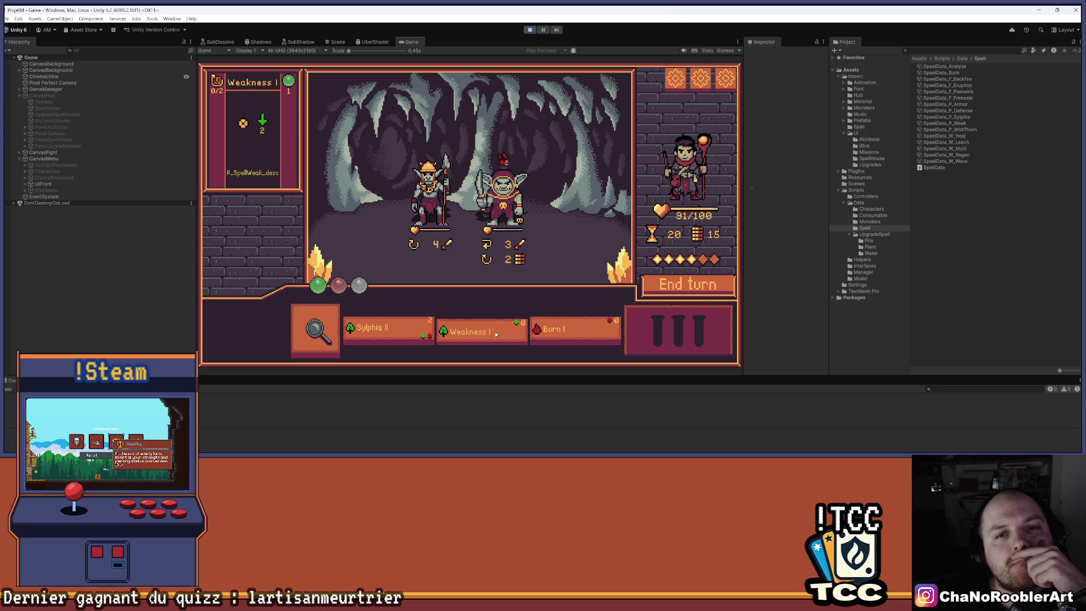
mouse_move(382, 328)
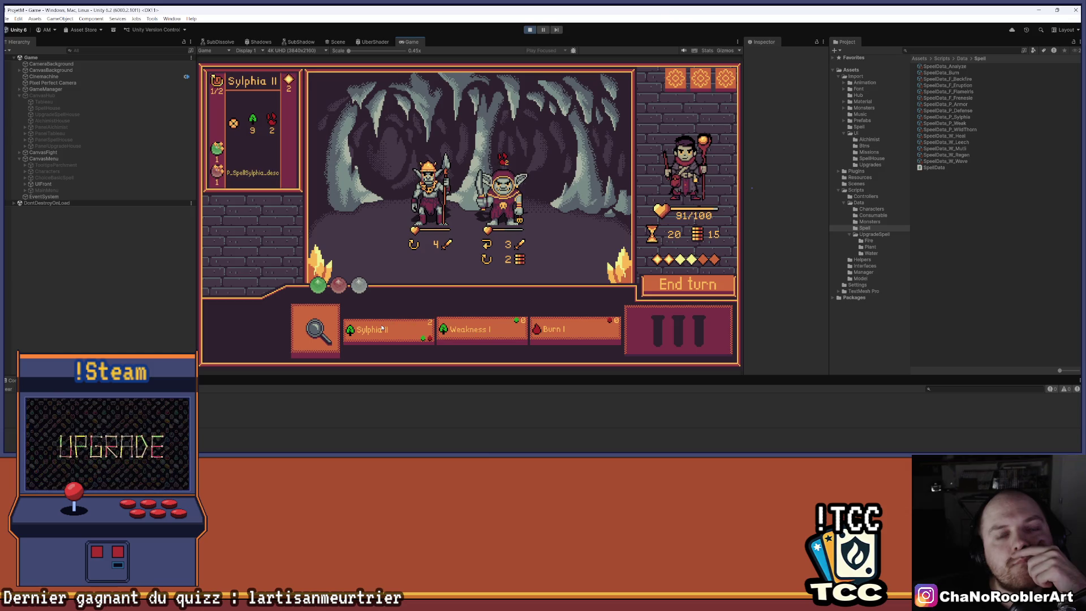
click(572, 331)
click(518, 203)
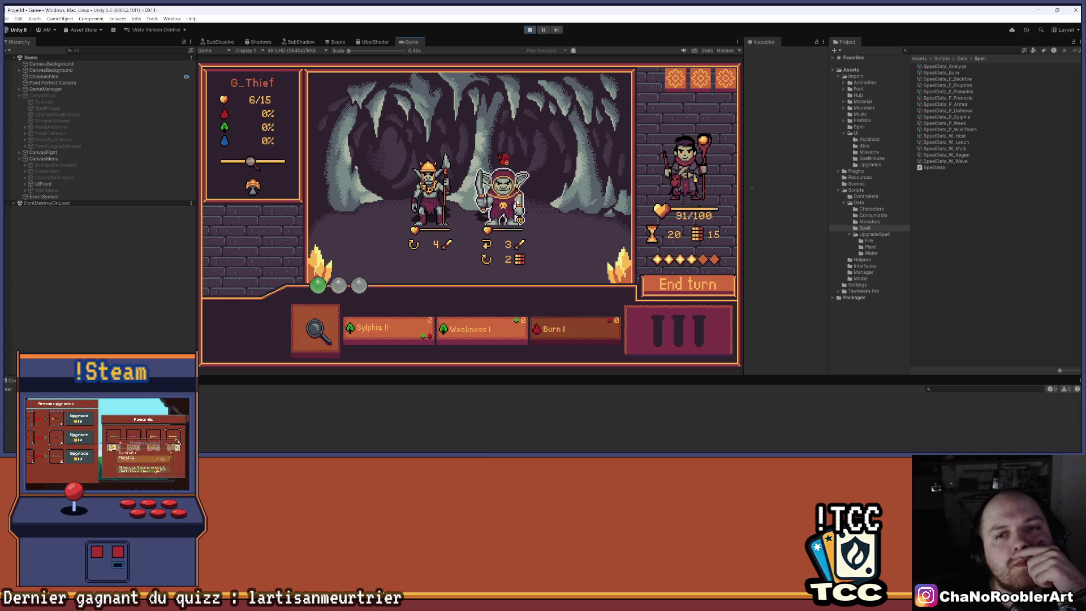
mouse_move(473, 336)
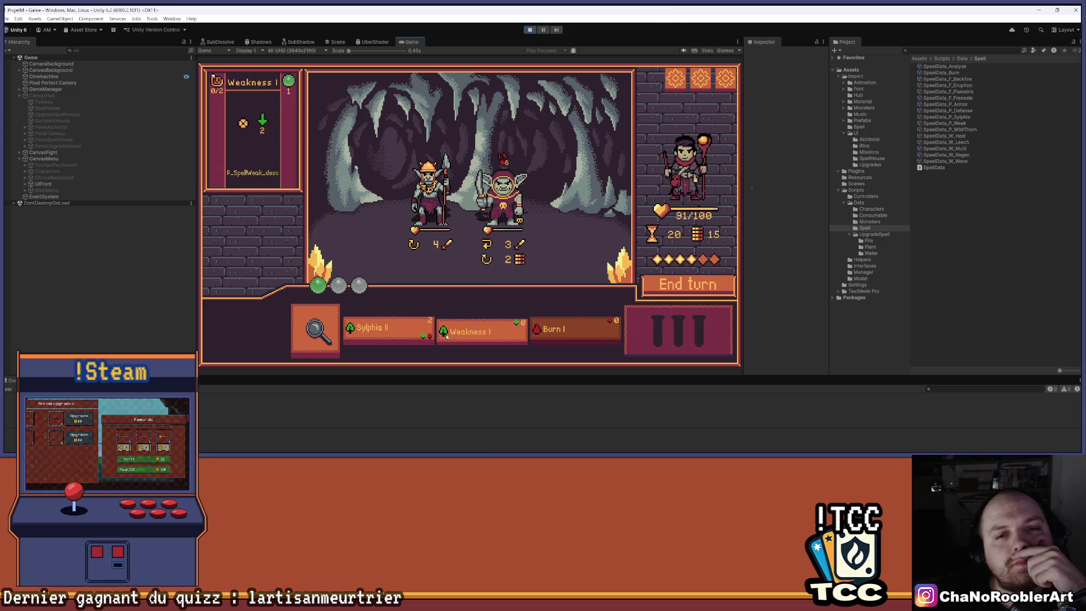
click(382, 331)
click(440, 204)
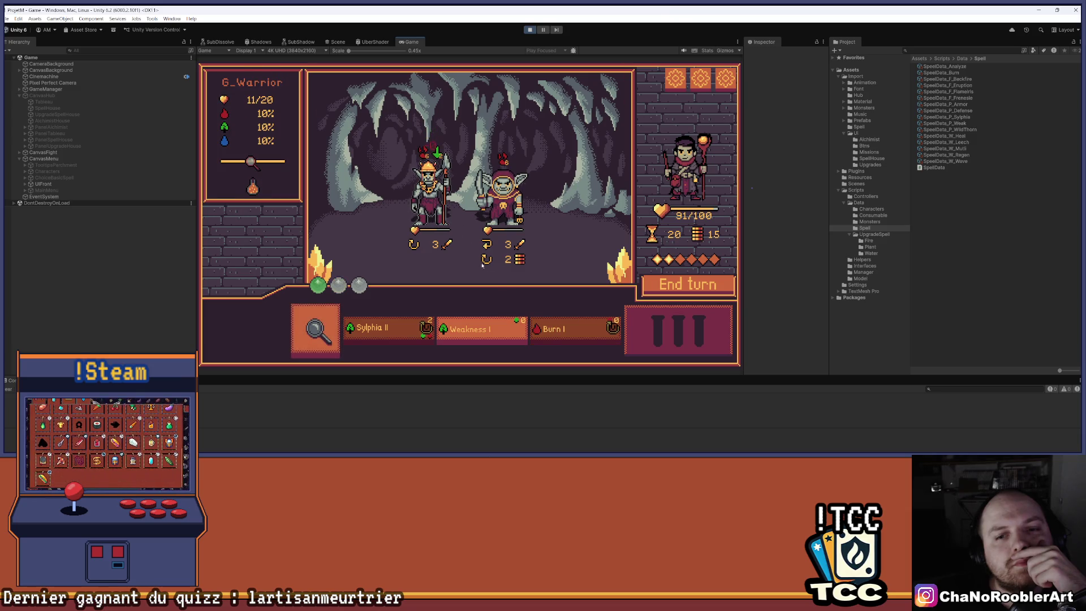
click(502, 331)
click(430, 198)
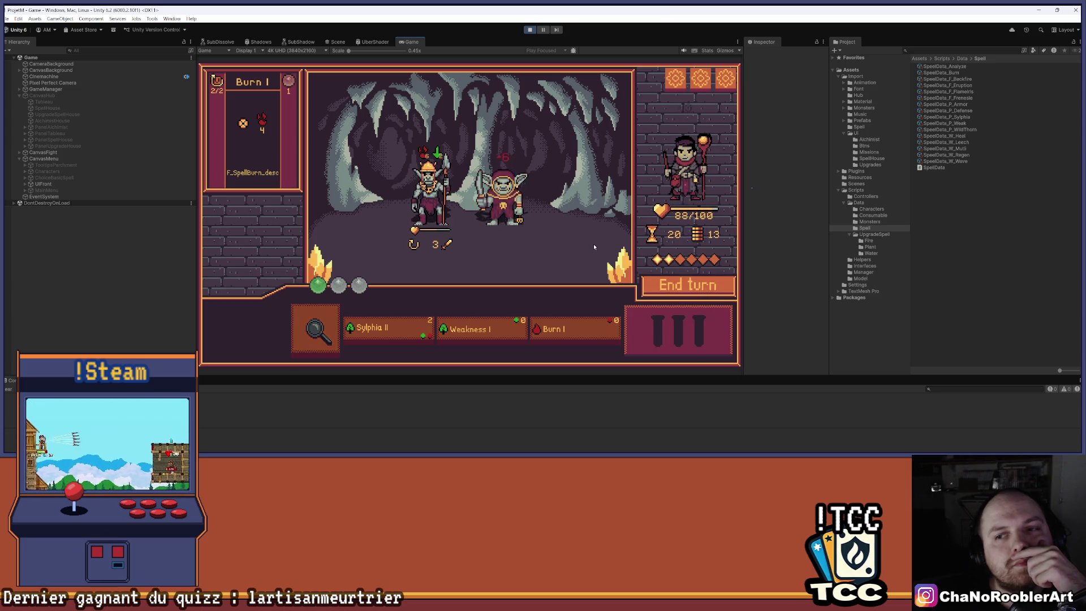
click(389, 330)
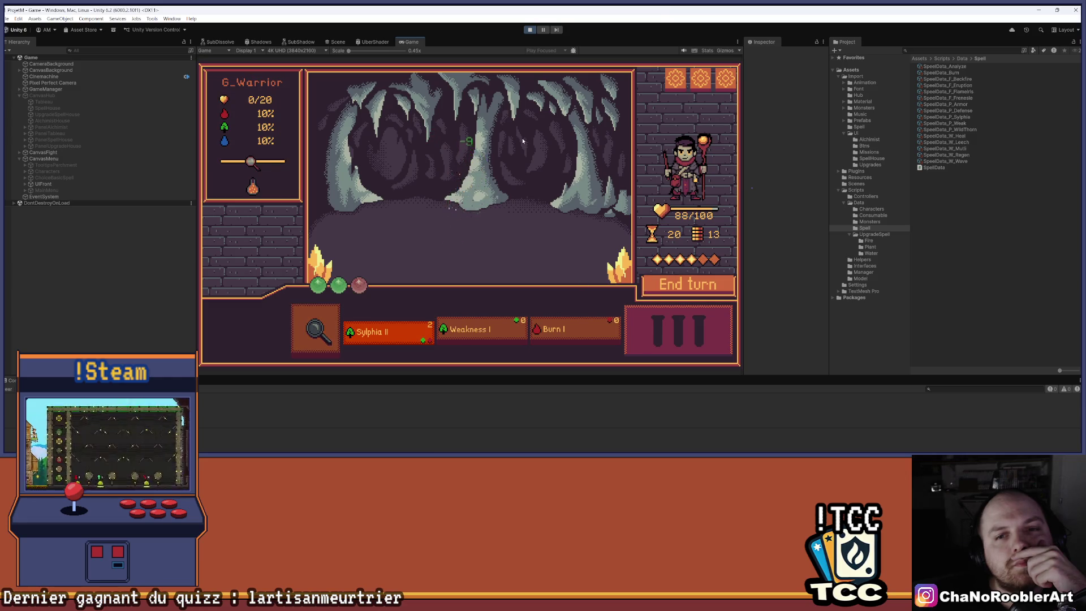
click(503, 266)
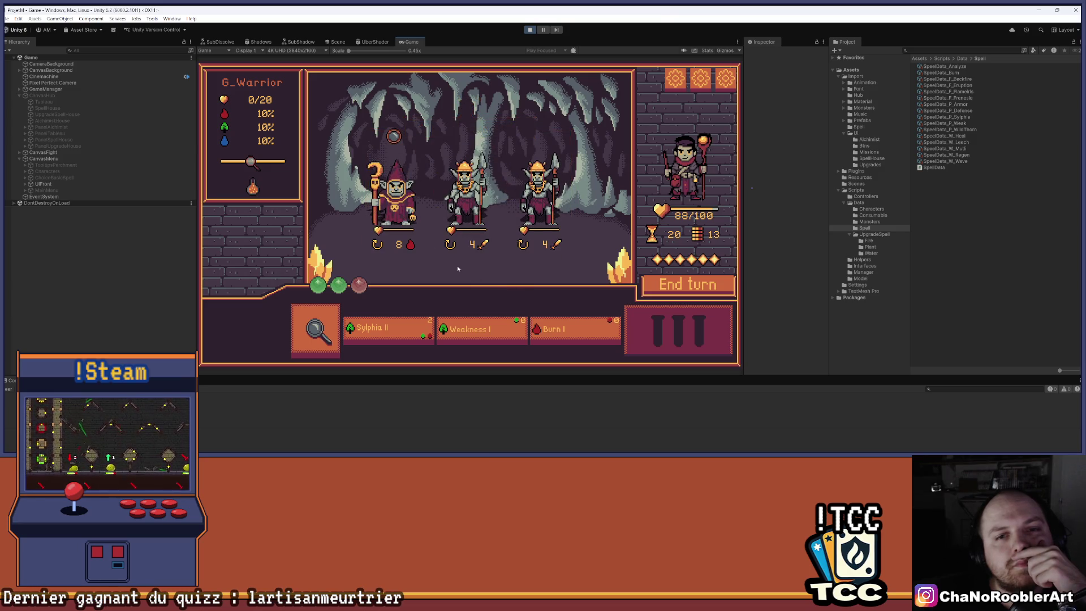
Step: Win the second goblin fight with Sylphia II, Weakness I and Burn I
click(394, 136)
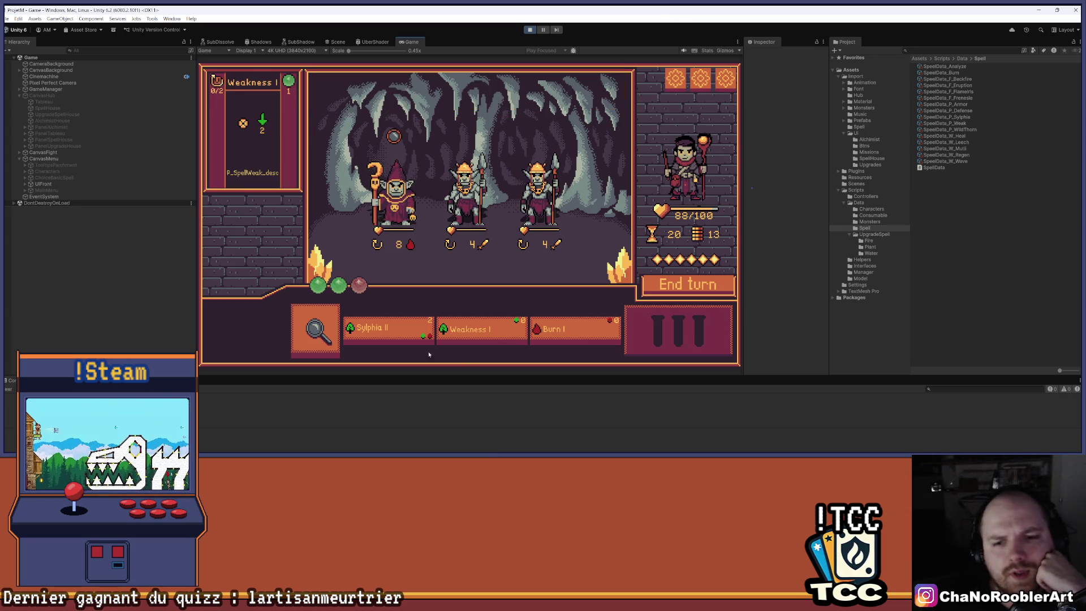
click(384, 330)
click(467, 253)
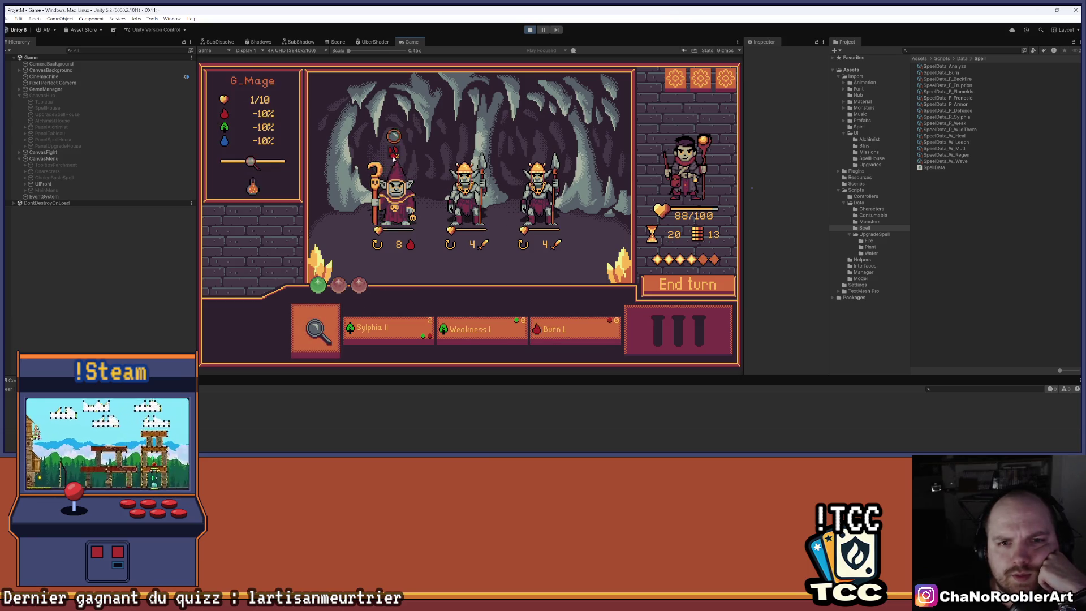
click(385, 331)
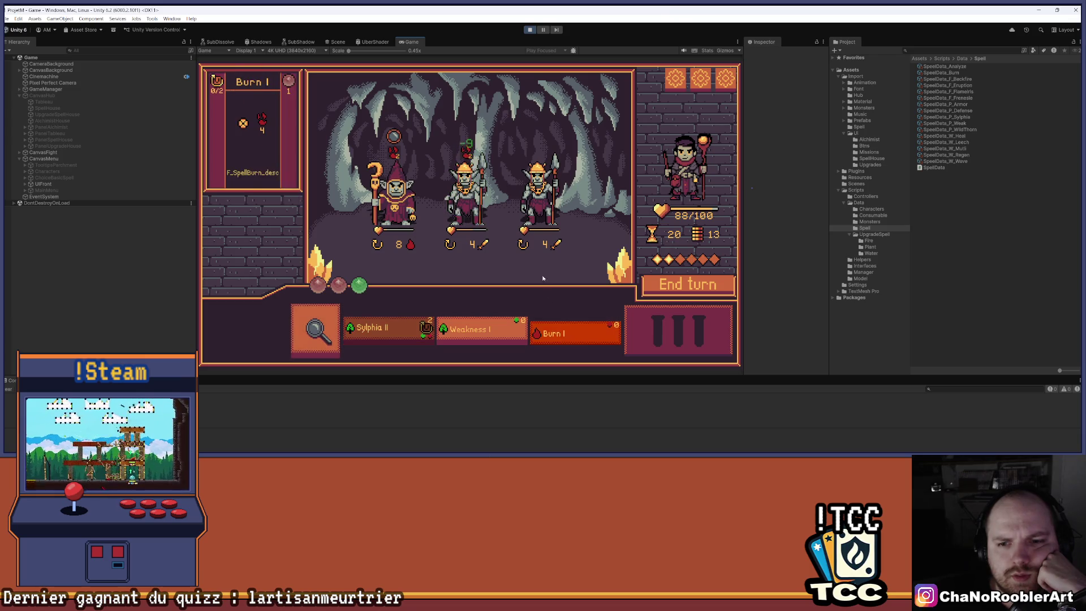
click(539, 186)
click(481, 331)
click(548, 185)
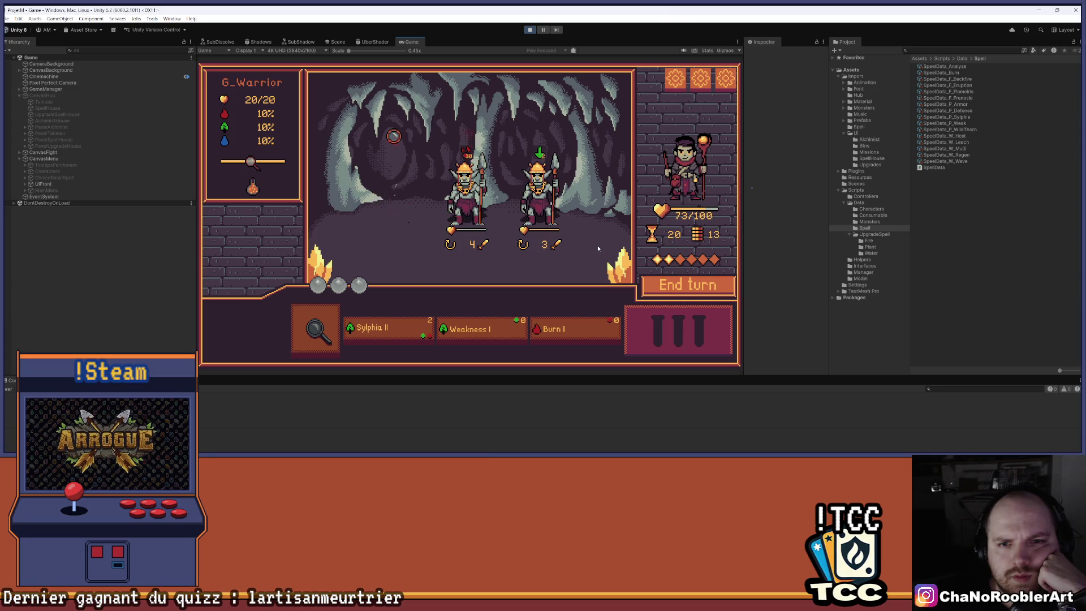
click(408, 320)
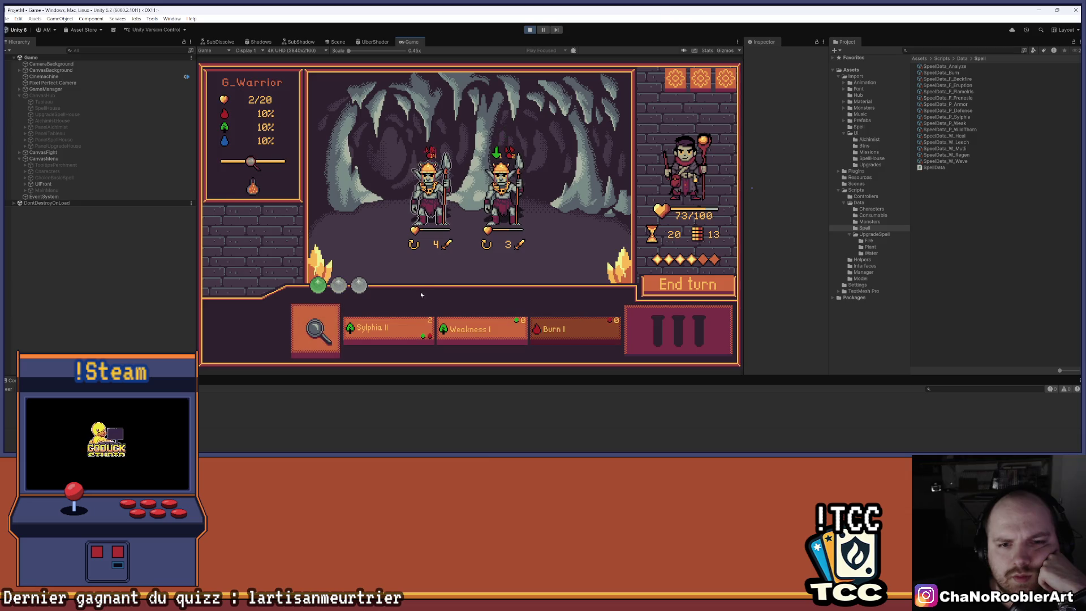
click(491, 326)
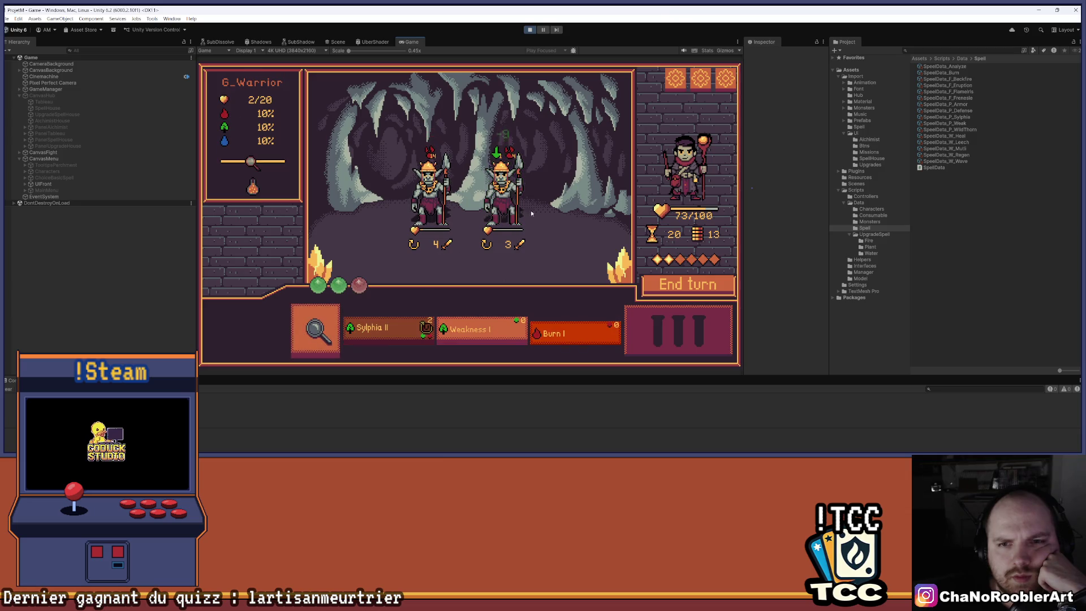
click(584, 328)
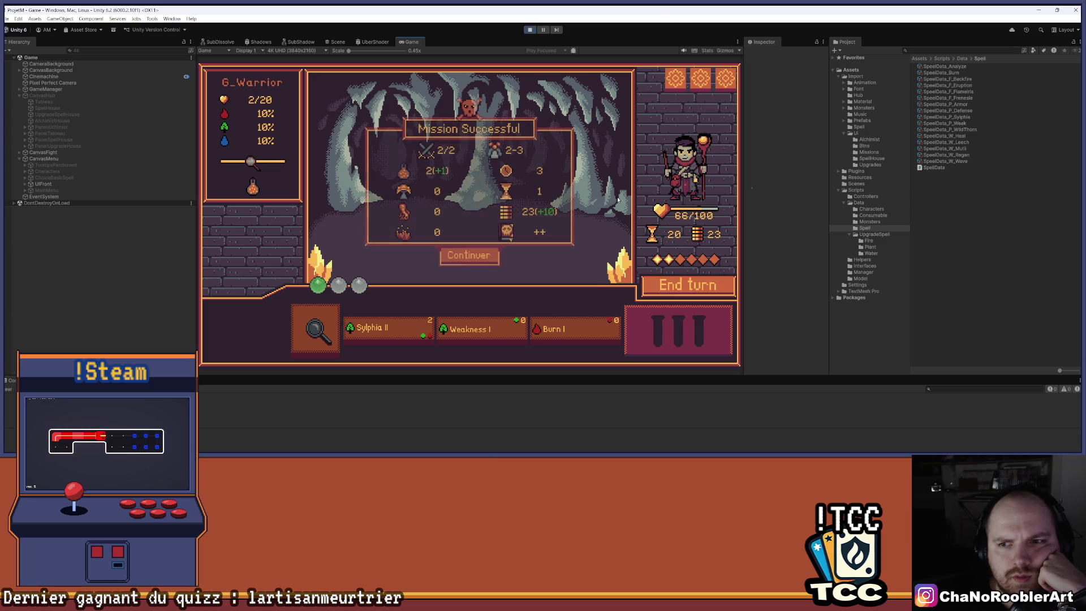
Step: Buy a HealPotion at the alchemist, raising health to 91/100, then head into the spell house
click(474, 260)
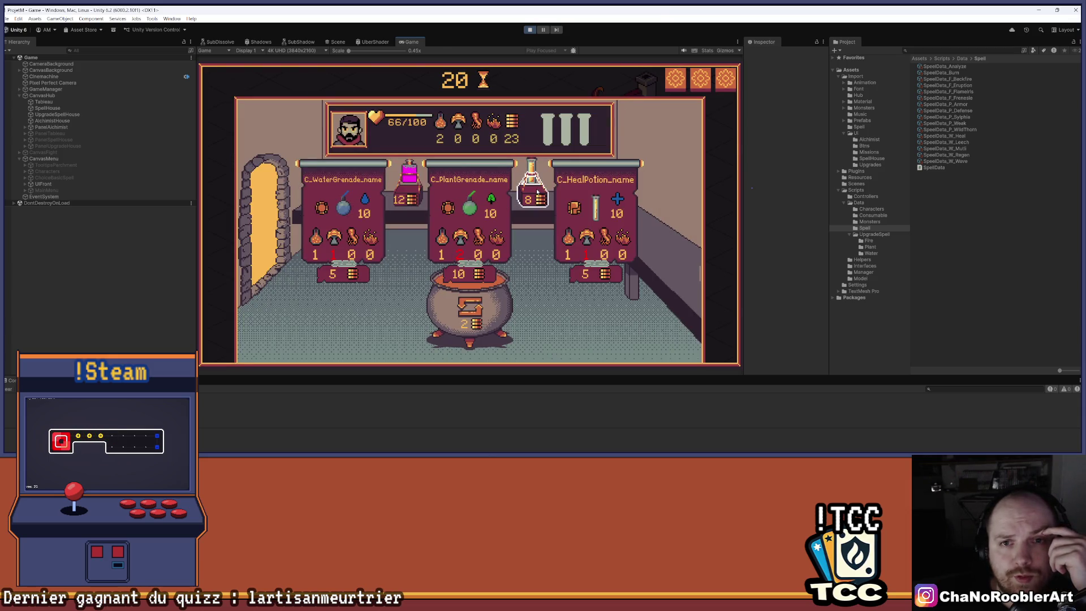
click(537, 192)
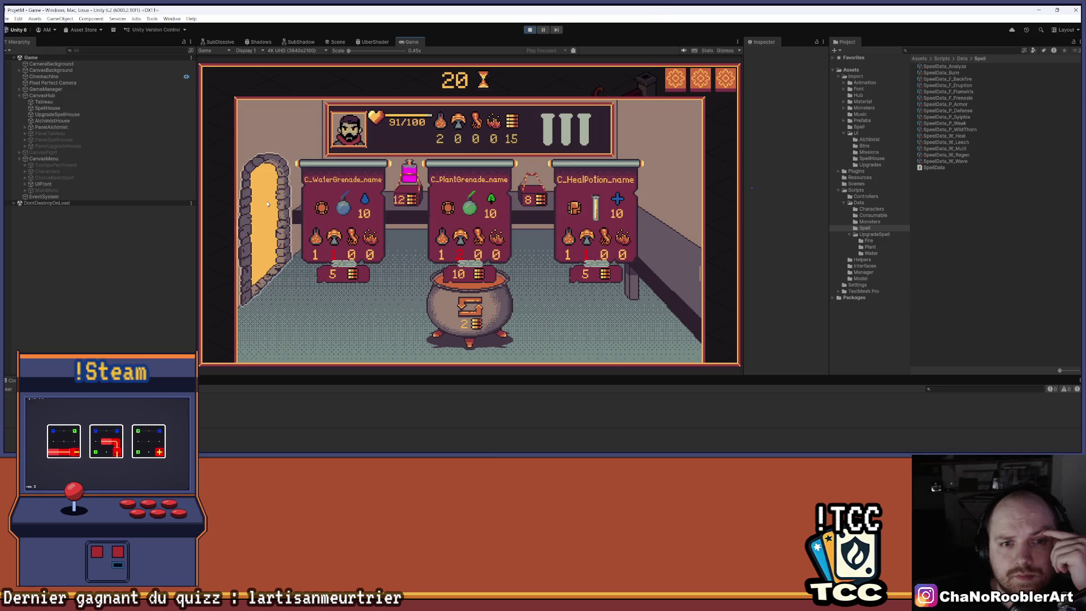
key(Escape)
click(318, 210)
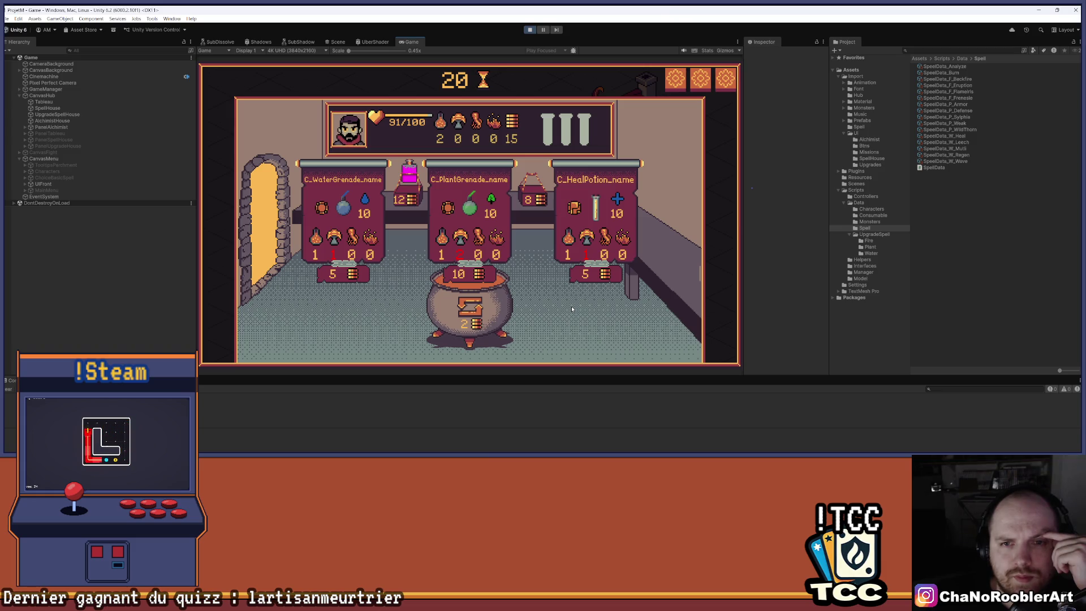
key(Escape)
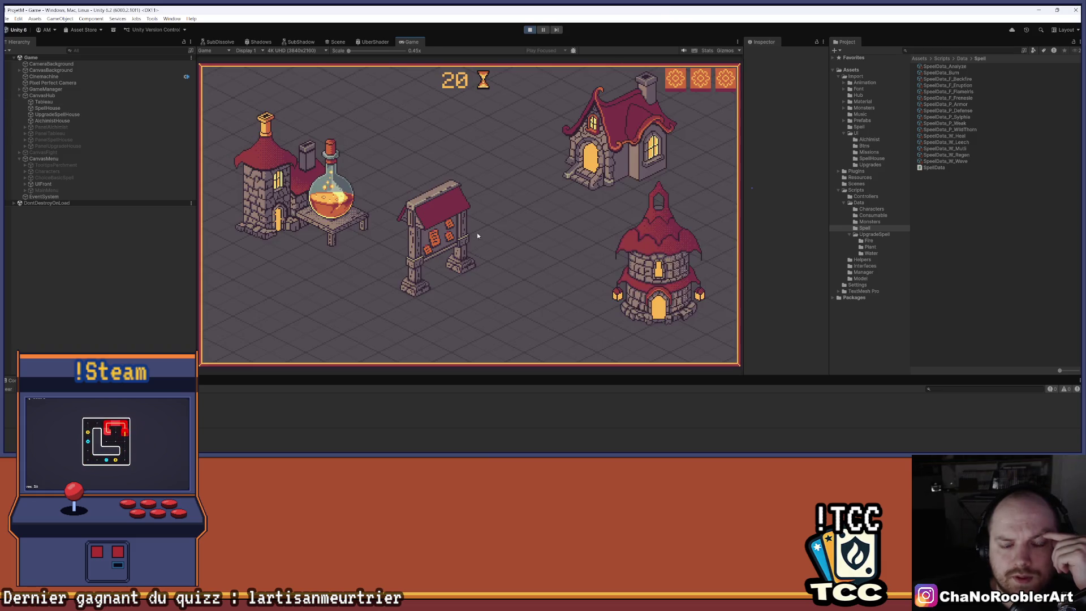
click(441, 223)
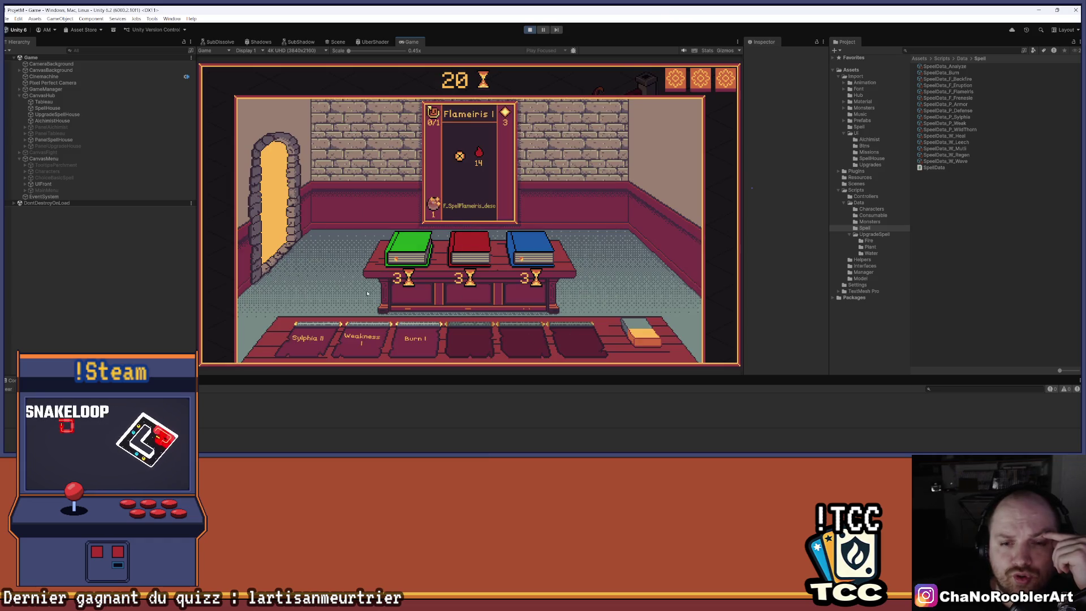
Step: Return to the spell house and learn Flameiris I from the red book
key(Escape)
click(583, 256)
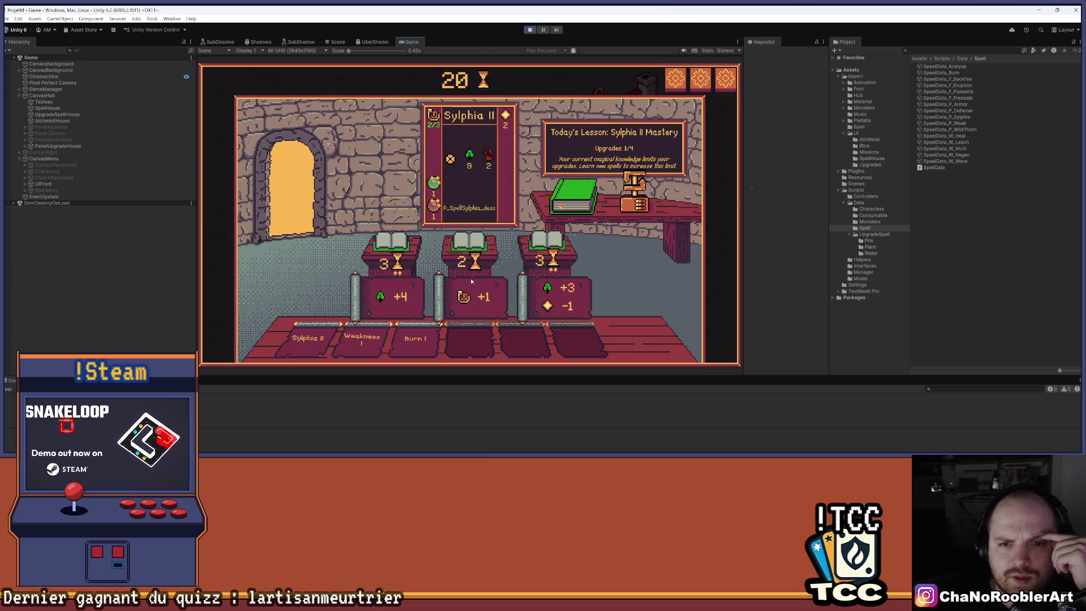
key(Escape)
click(615, 151)
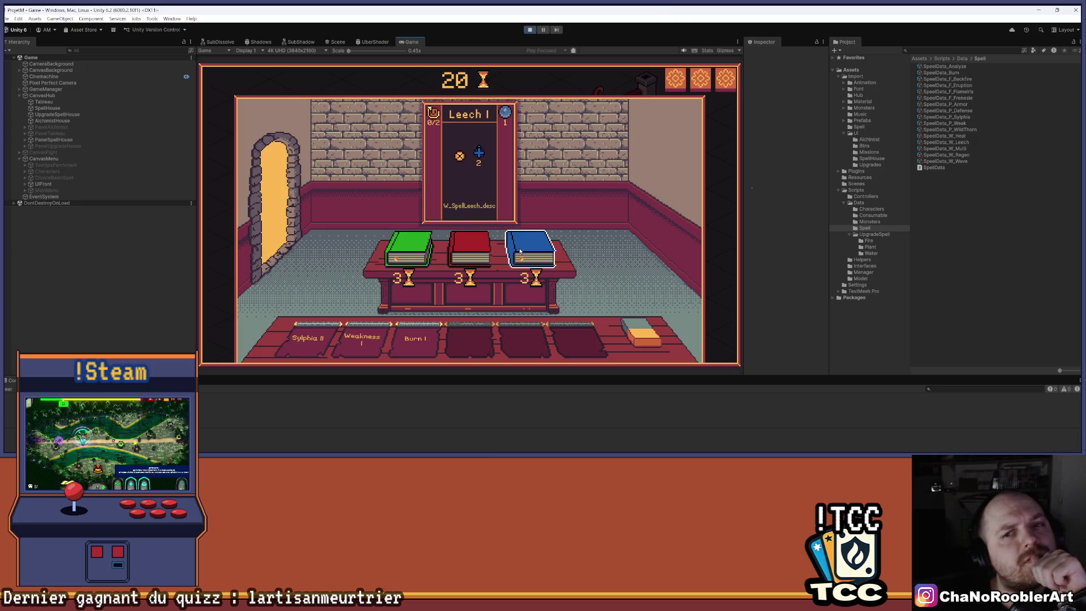
click(473, 255)
Step: Give Sylphia II the +3/-1 upgrade and start the middle goblin mission
click(656, 248)
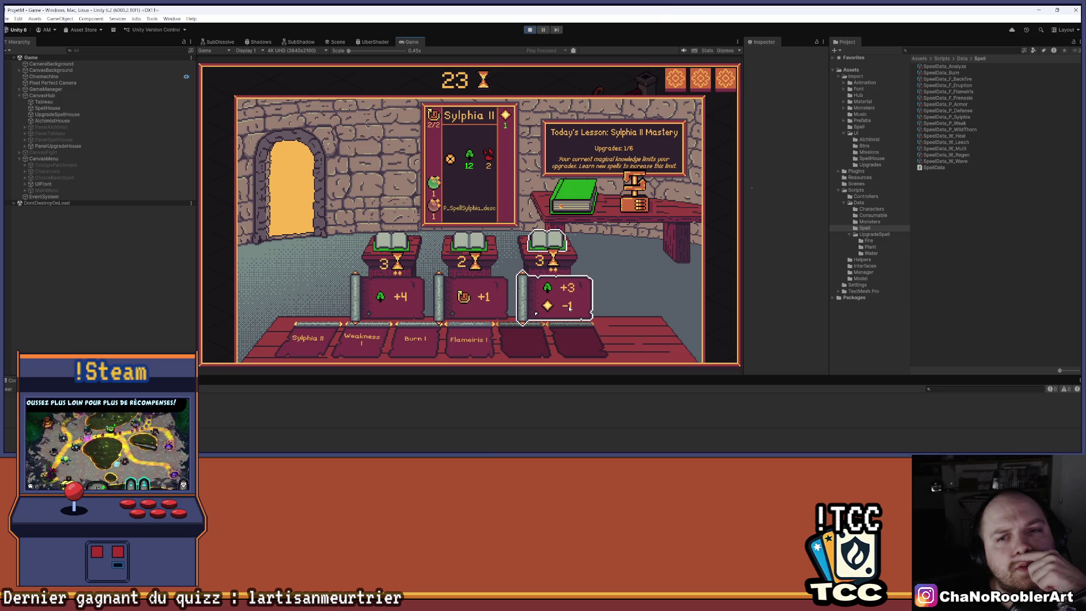
click(566, 308)
key(Escape)
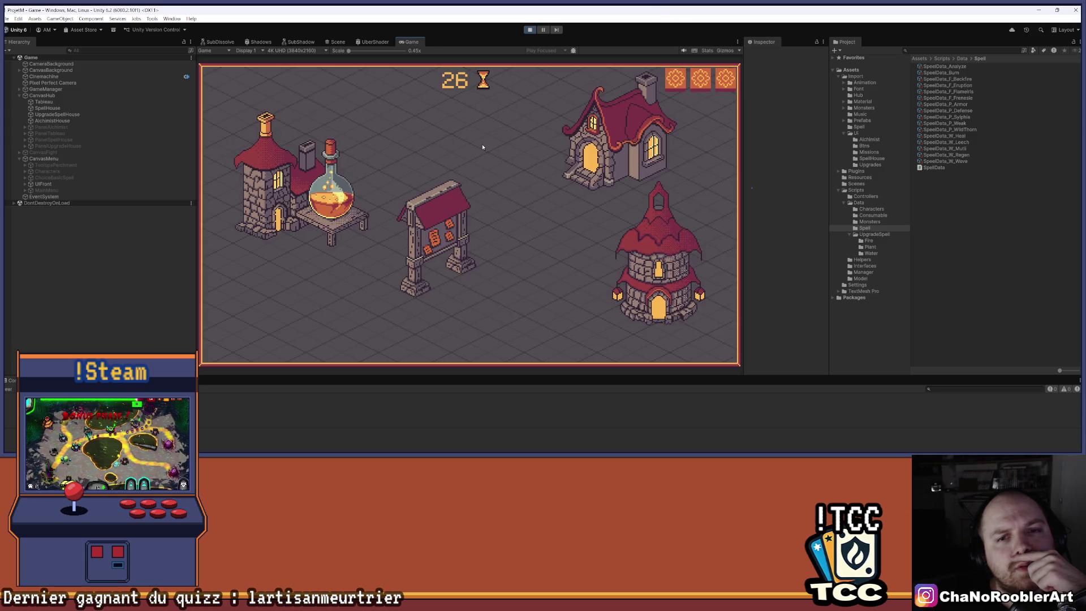
click(441, 219)
click(441, 219)
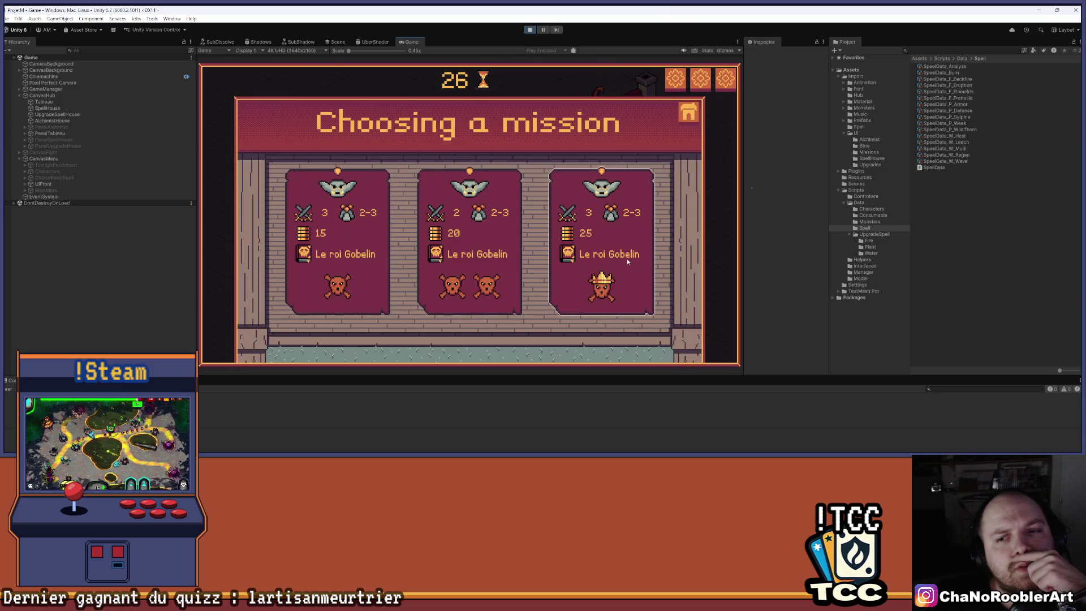
Step: Defeat the goblin warrior with Sylphia III
click(385, 315)
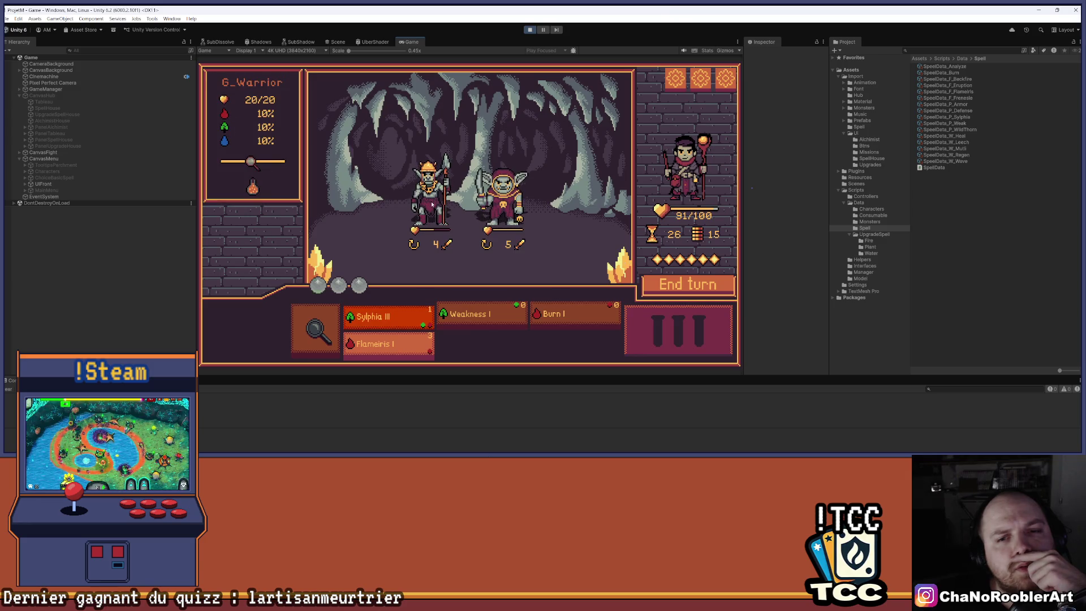
click(415, 259)
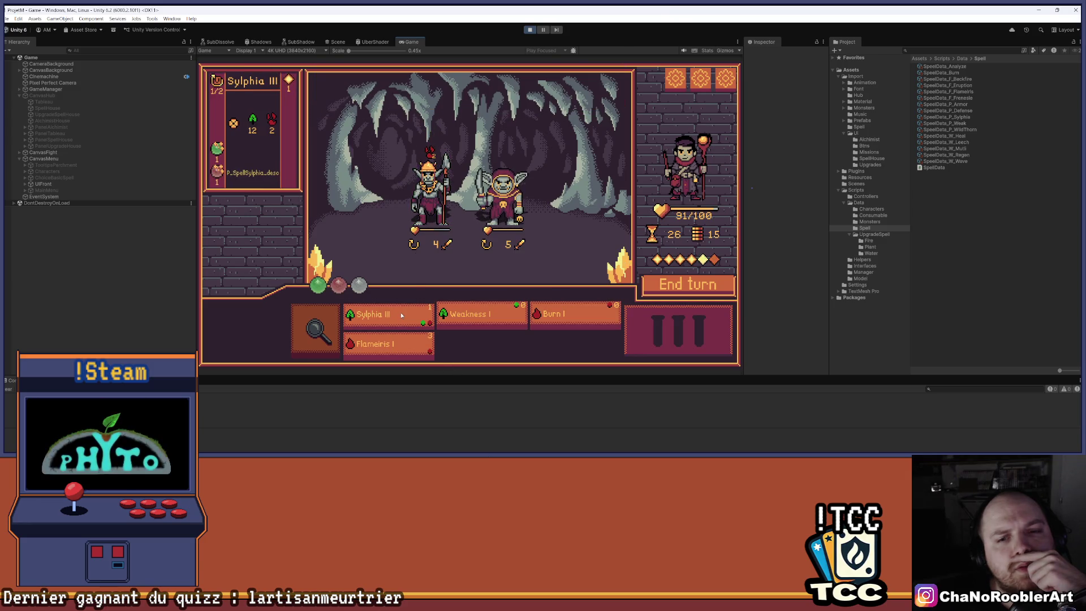
click(400, 312)
click(558, 222)
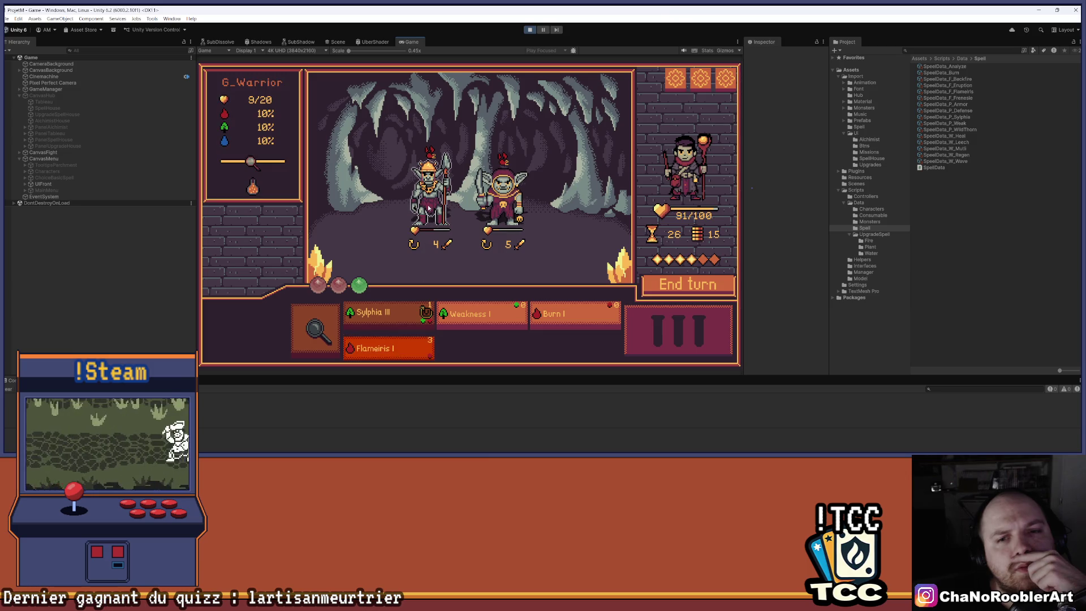
click(428, 198)
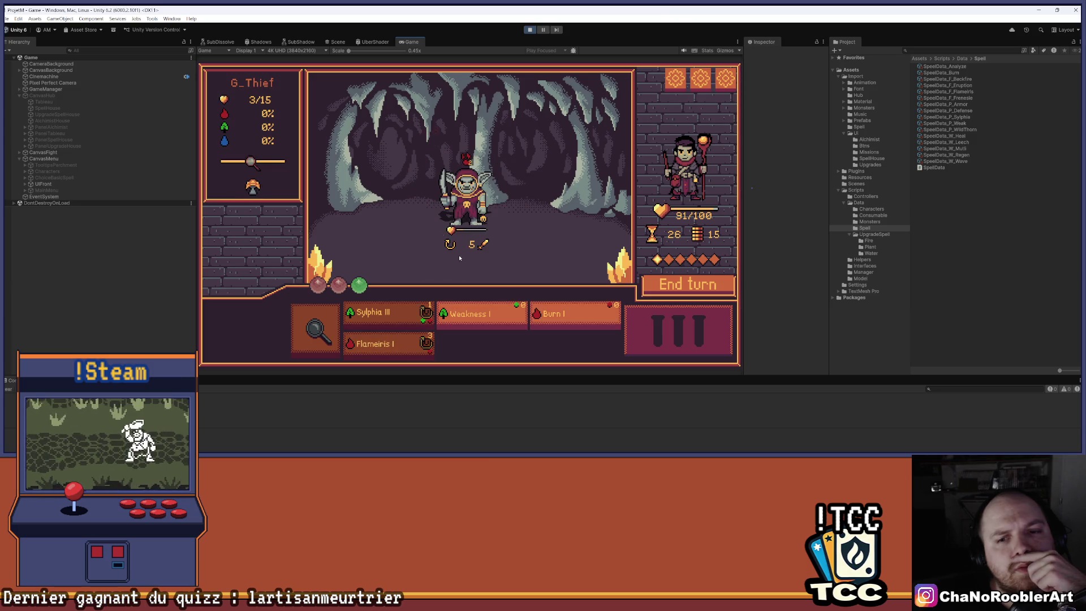
Step: Cast Weakness I and Burn I on the goblin thief, then stop Play mode and switch to Visual Studio
click(586, 329)
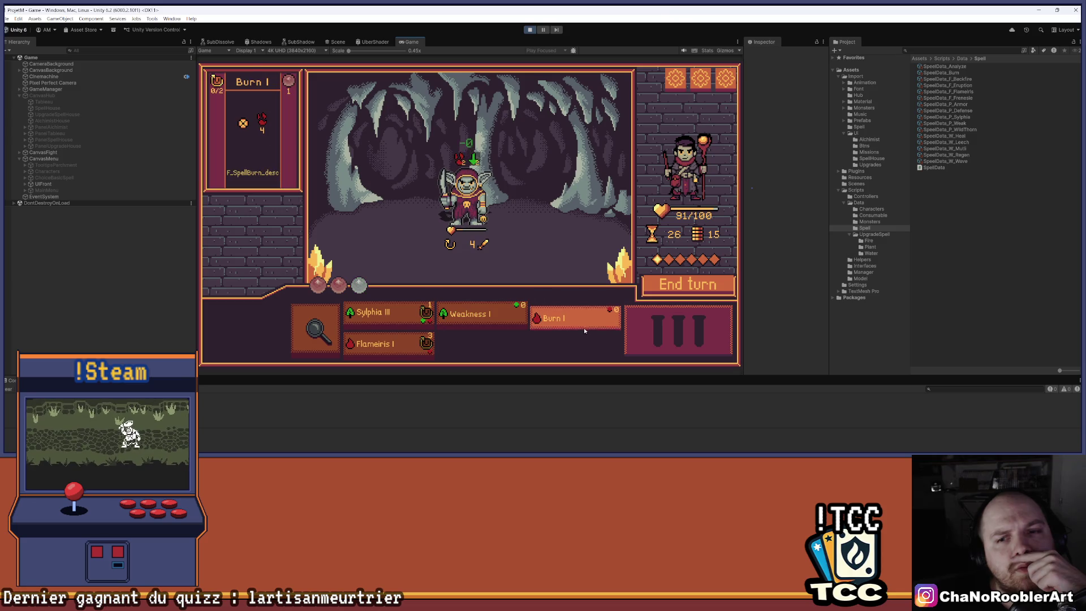
click(467, 201)
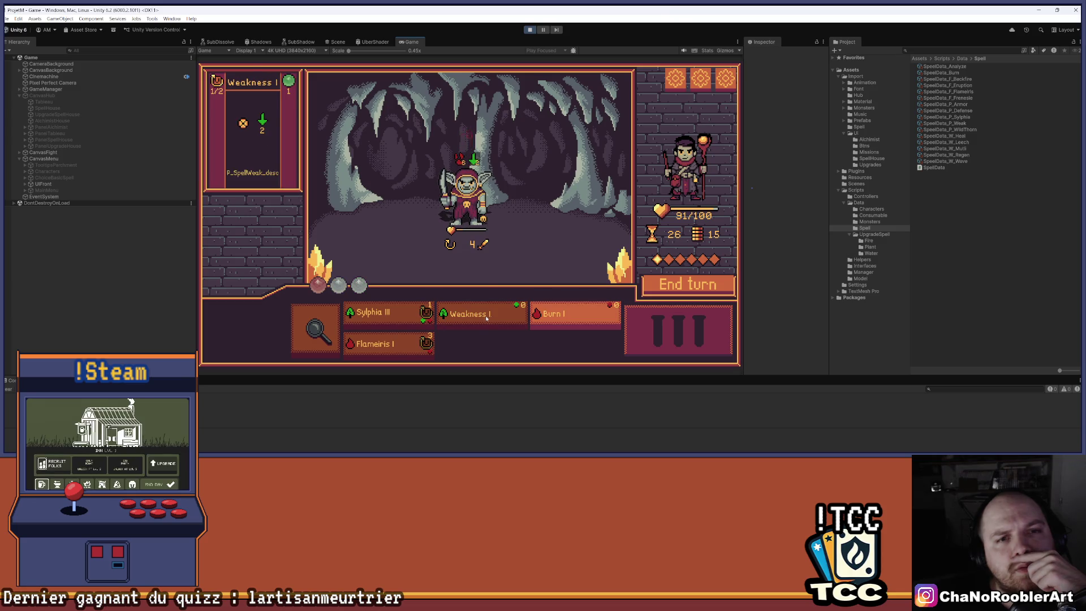
click(466, 201)
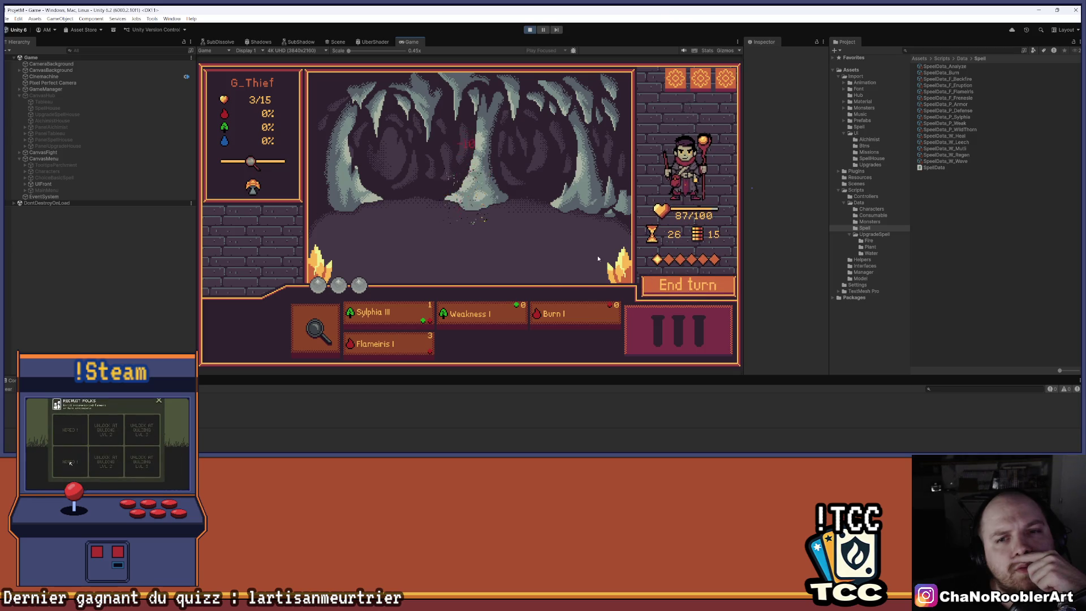
click(530, 29)
click(587, 450)
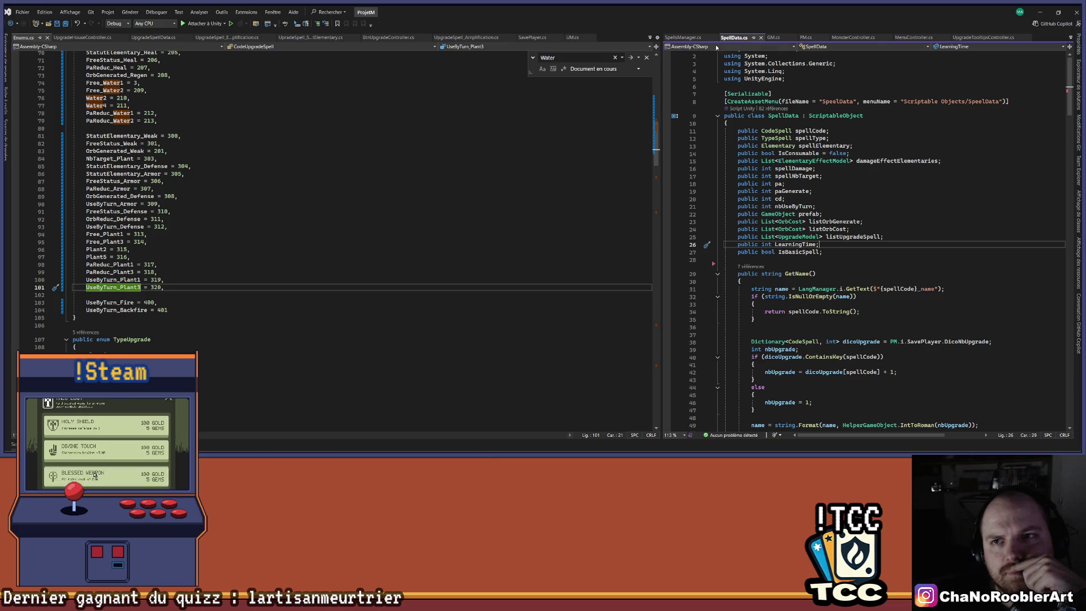
Step: Show SpellsManager.cs in the right pane and BtnUpgradeController.cs in the left pane
click(683, 37)
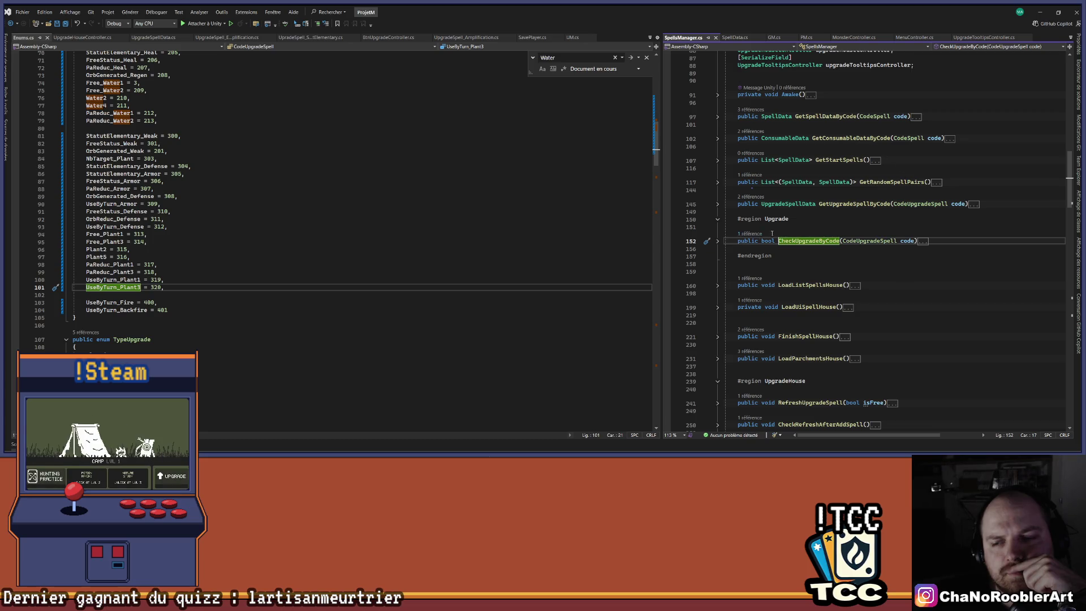
scroll(765, 250, up, 6)
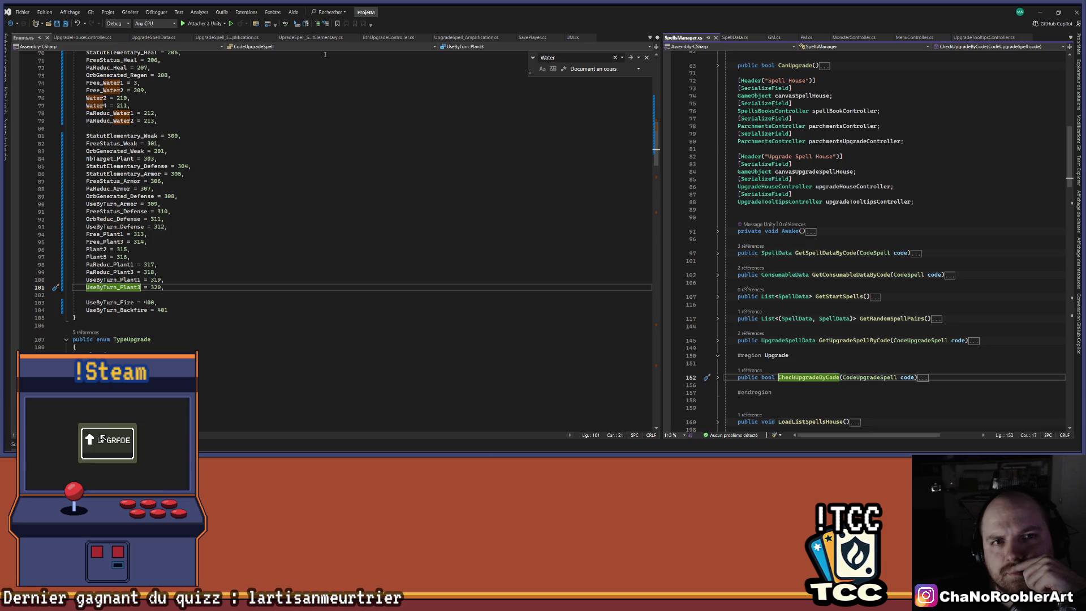
click(389, 37)
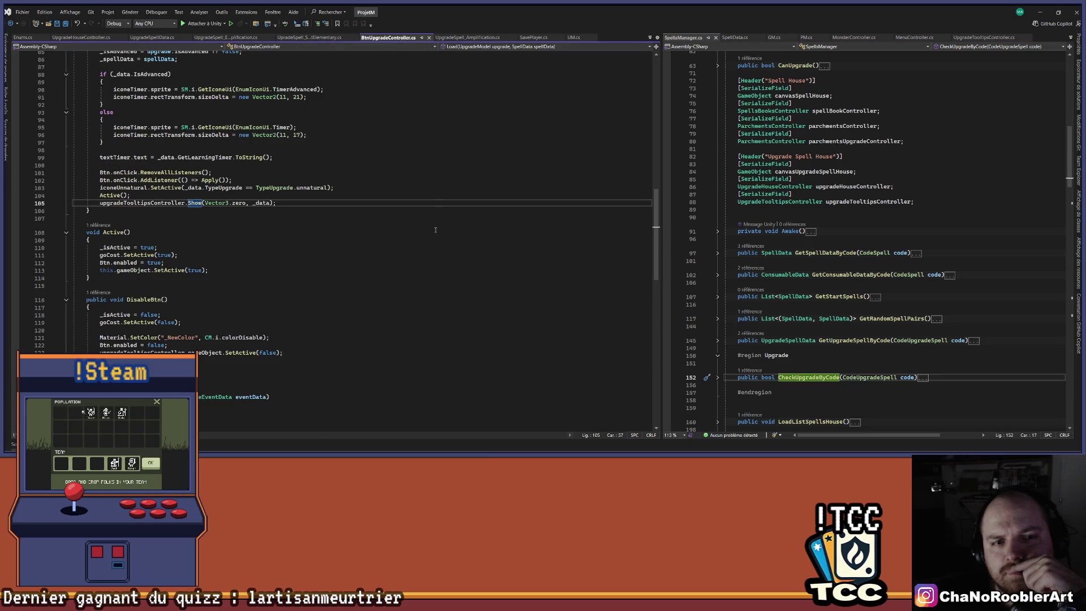
scroll(436, 229, up, 5)
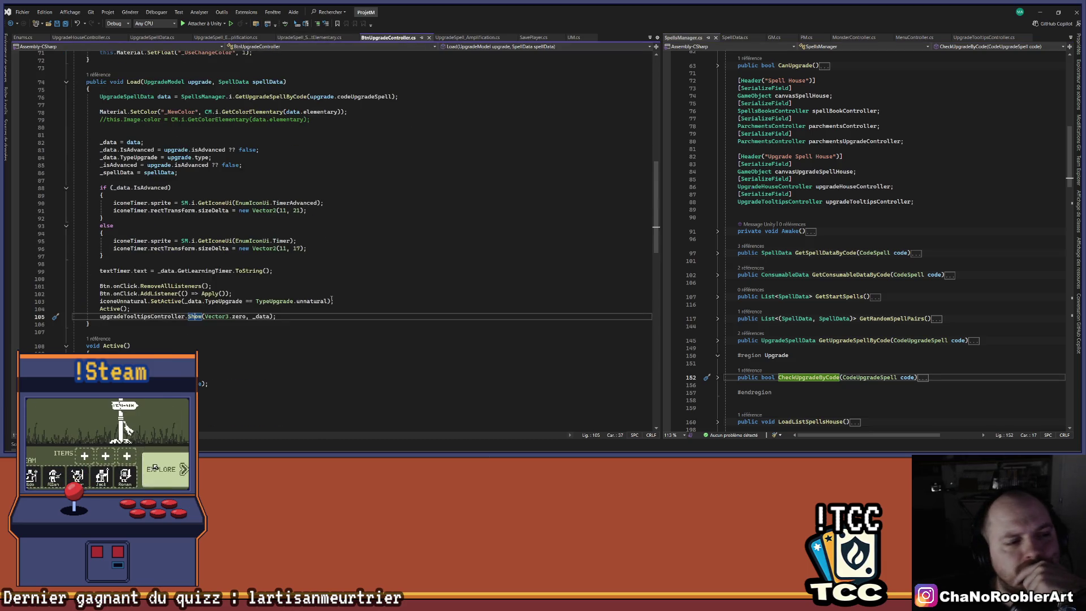
scroll(332, 300, up, 3)
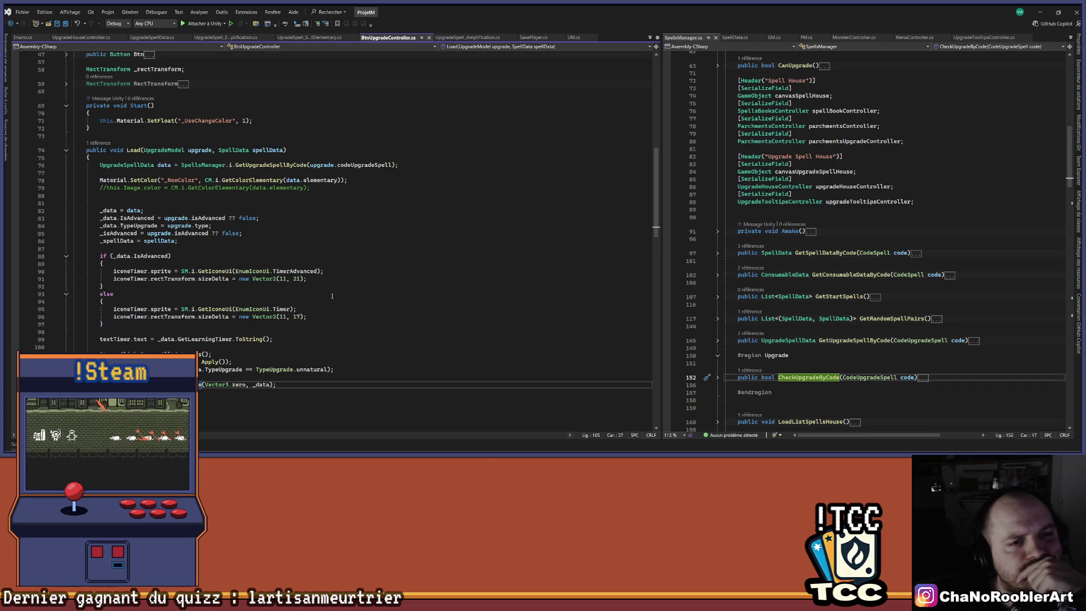
Step: Follow the Load callers into UpgradeHouseController.cs's ListBtnUpgrades loop, then to SpellsManager's LoadUIUpgradeSpell
click(99, 143)
double_click(186, 121)
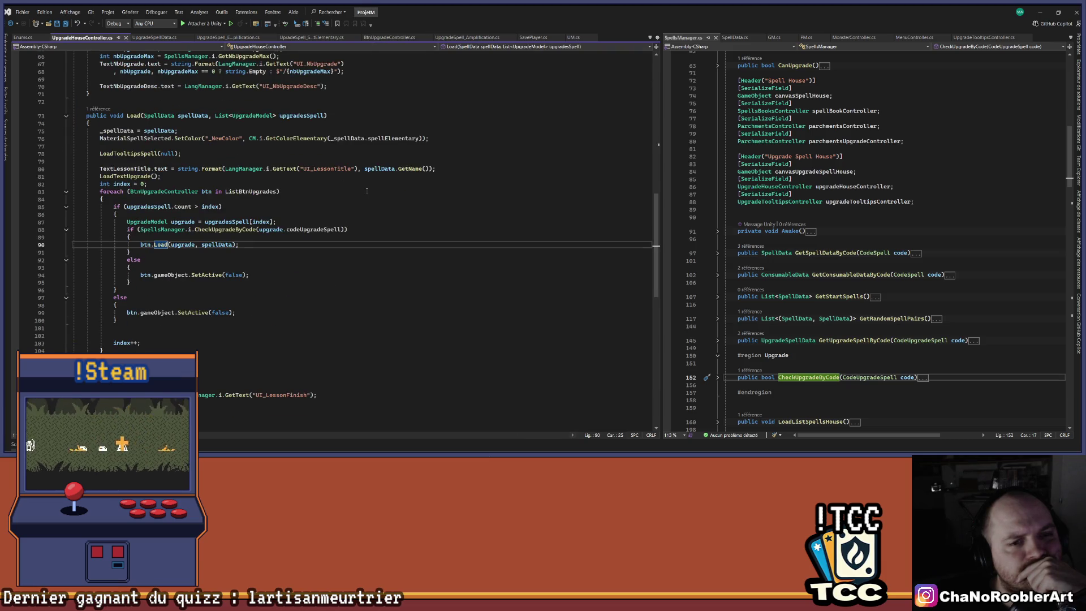
click(240, 191)
scroll(240, 191, up, 2)
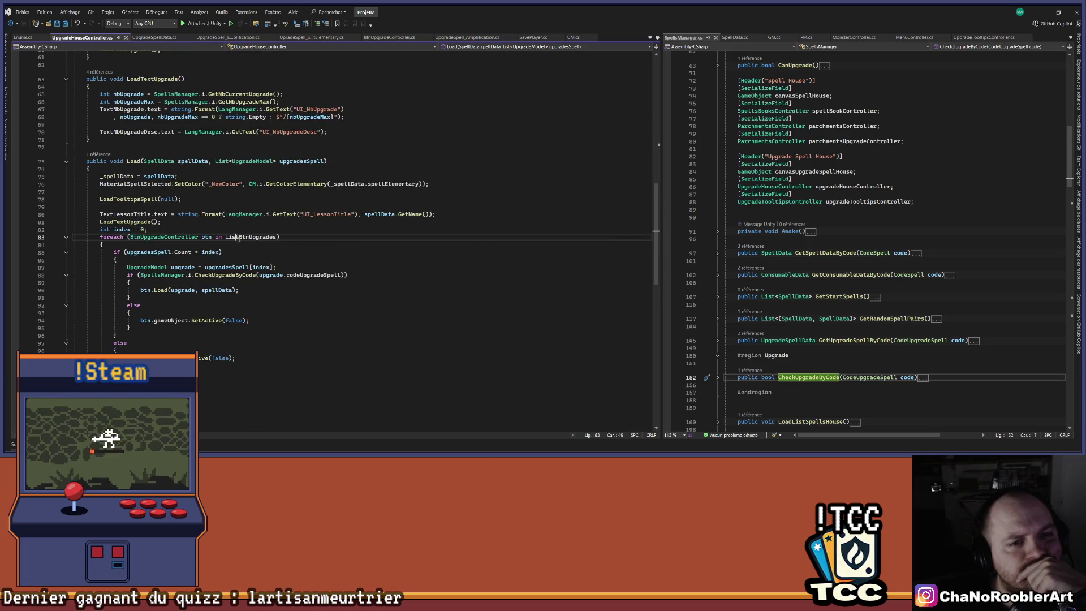
mouse_move(240, 238)
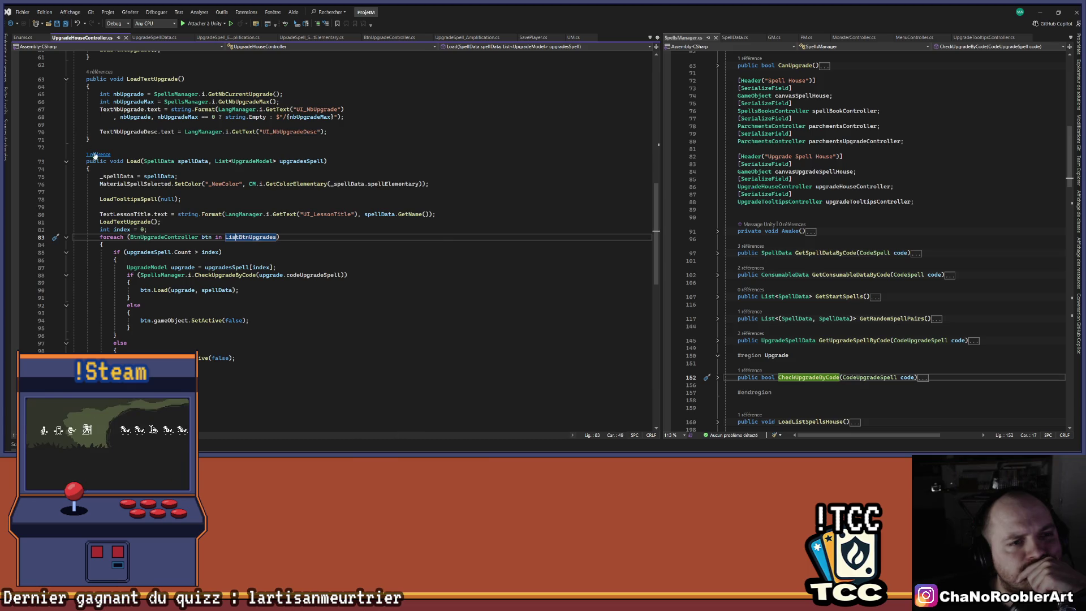
click(99, 153)
click(145, 133)
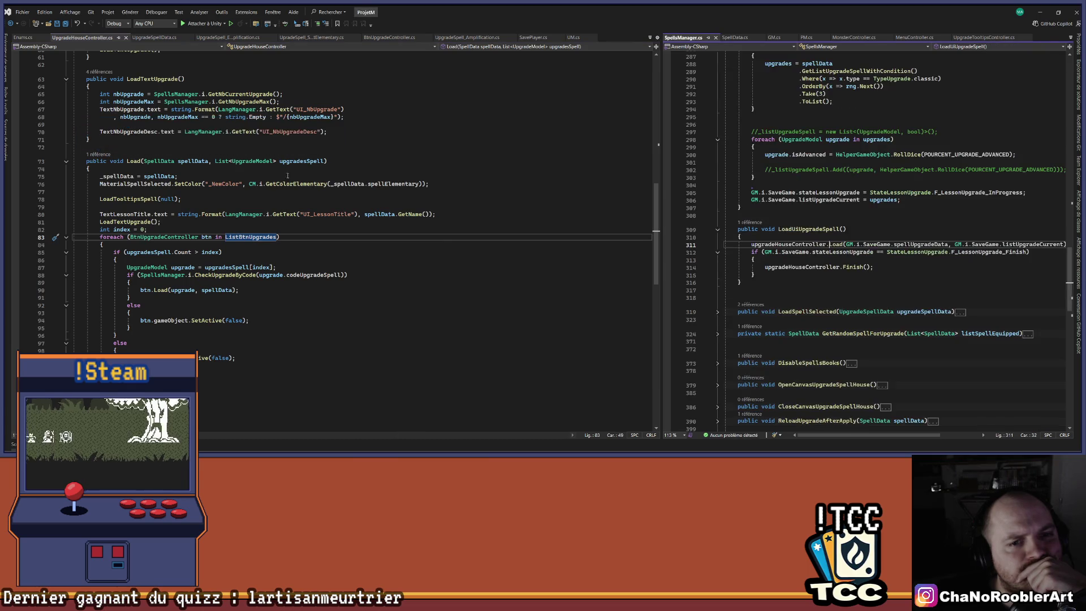
Step: Find all references to listUpgradeCurrent and jump to where it is assigned
right_click(1028, 243)
key(Escape)
click(974, 244)
right_click(973, 244)
click(1014, 304)
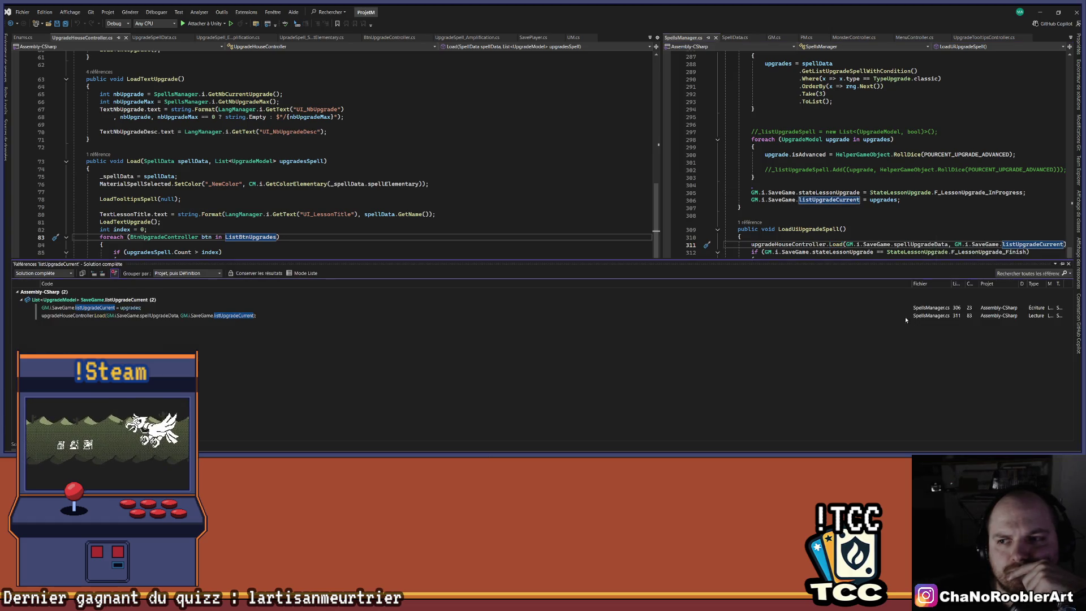
double_click(140, 307)
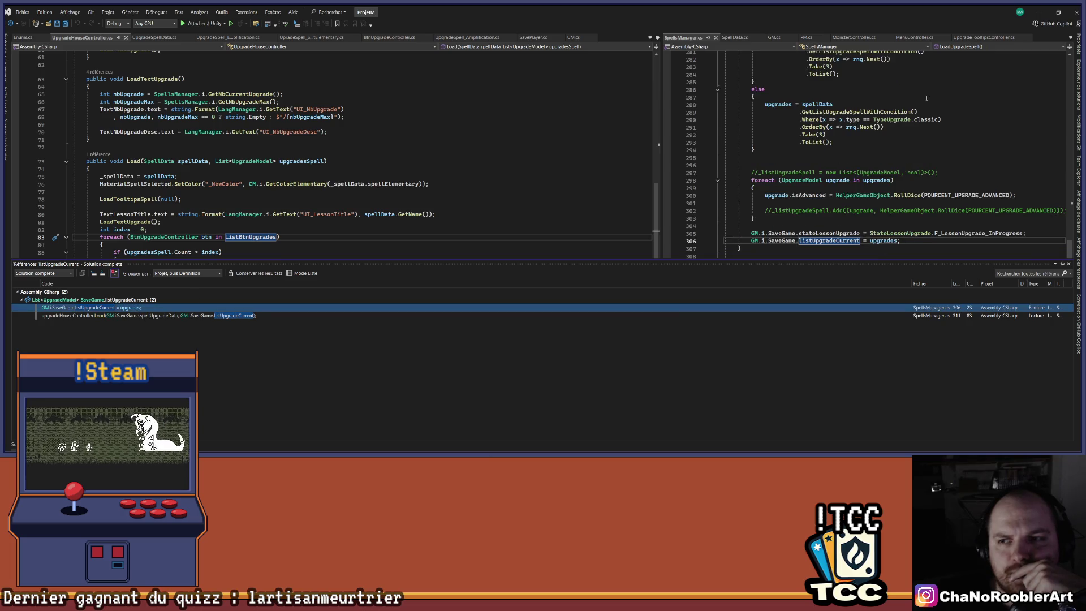
click(1000, 167)
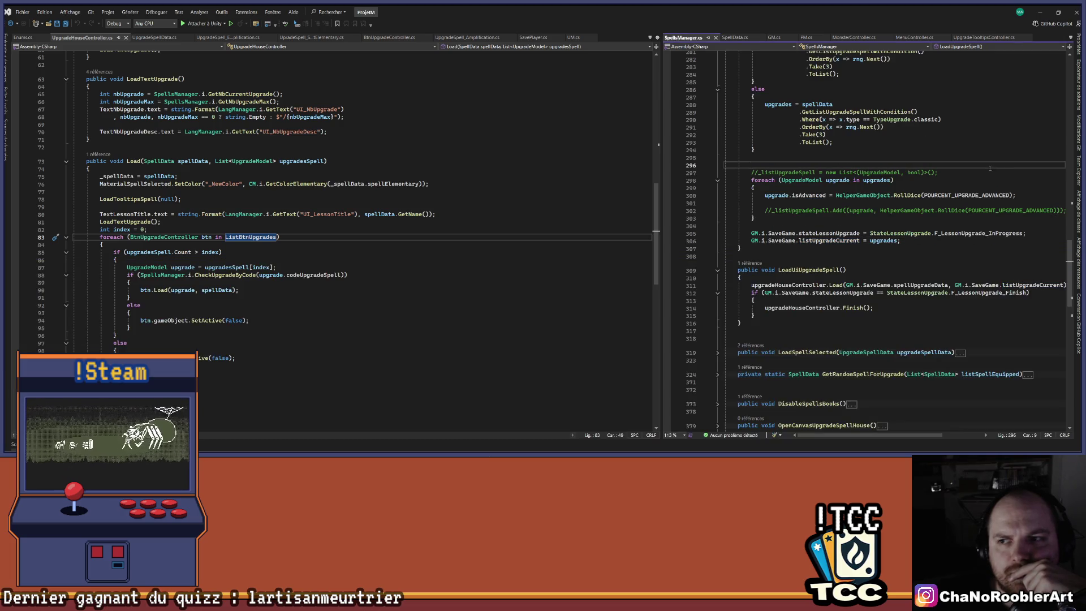
Step: Go to the definition of POURCENT_UPGRADE_ADVANCED, showing its value of 50
scroll(991, 168, up, 2)
click(977, 238)
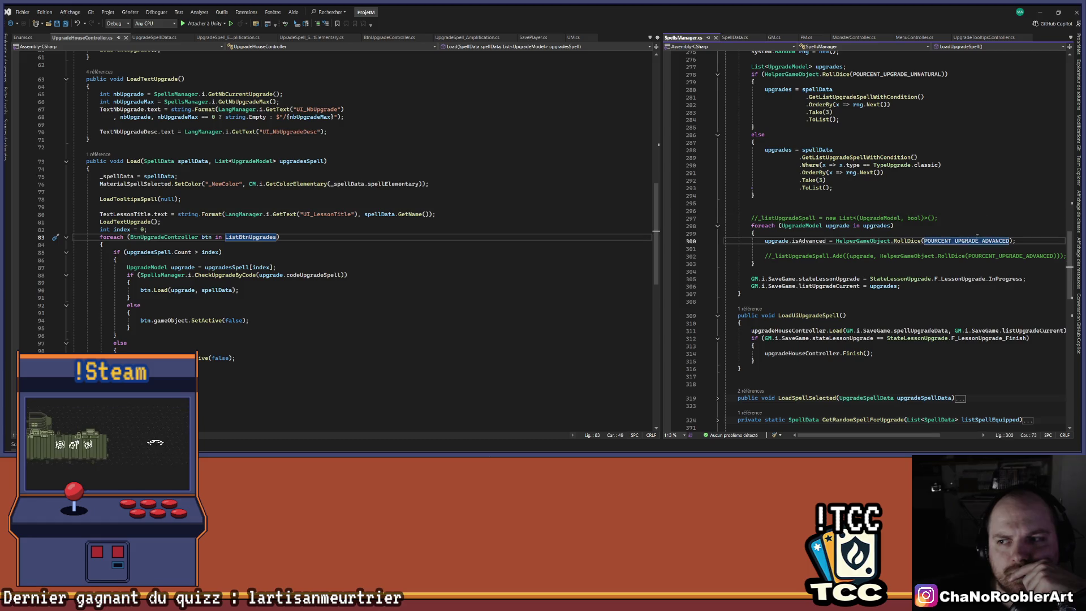
right_click(977, 237)
click(999, 274)
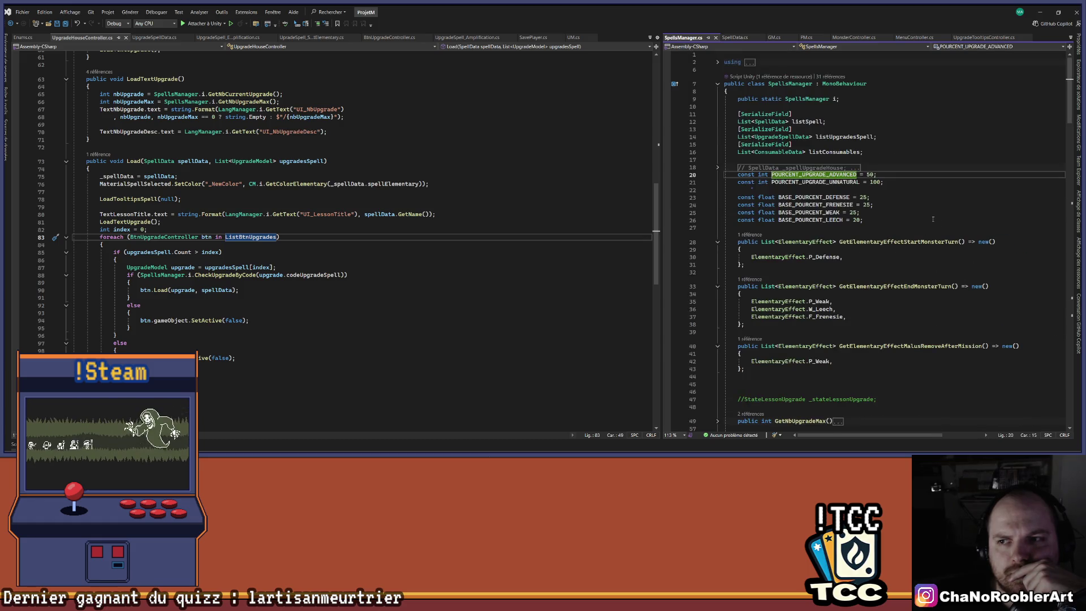
drag(883, 182, 725, 176)
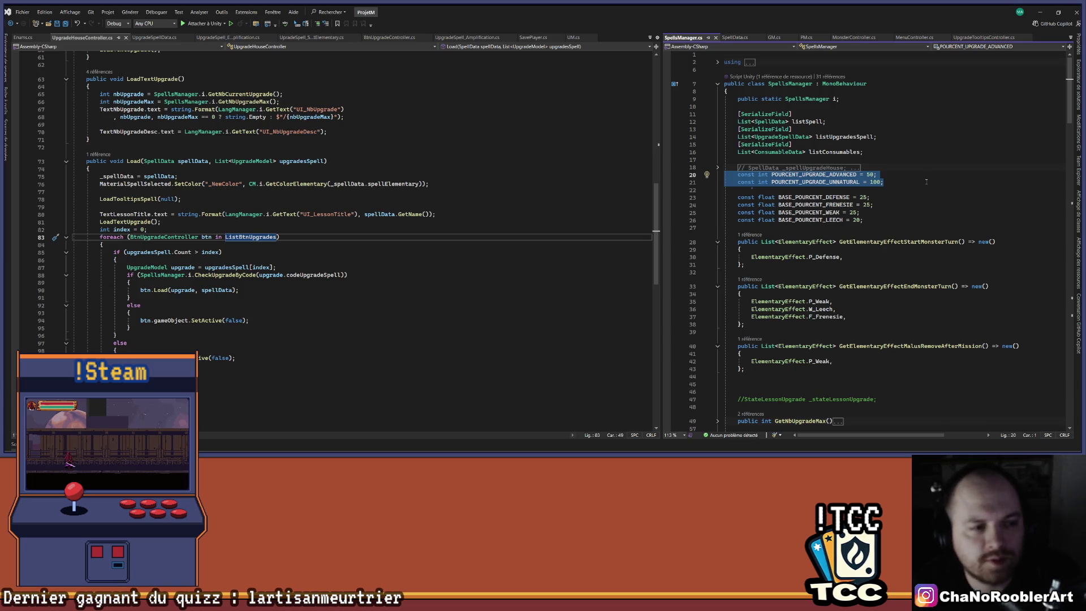
click(927, 181)
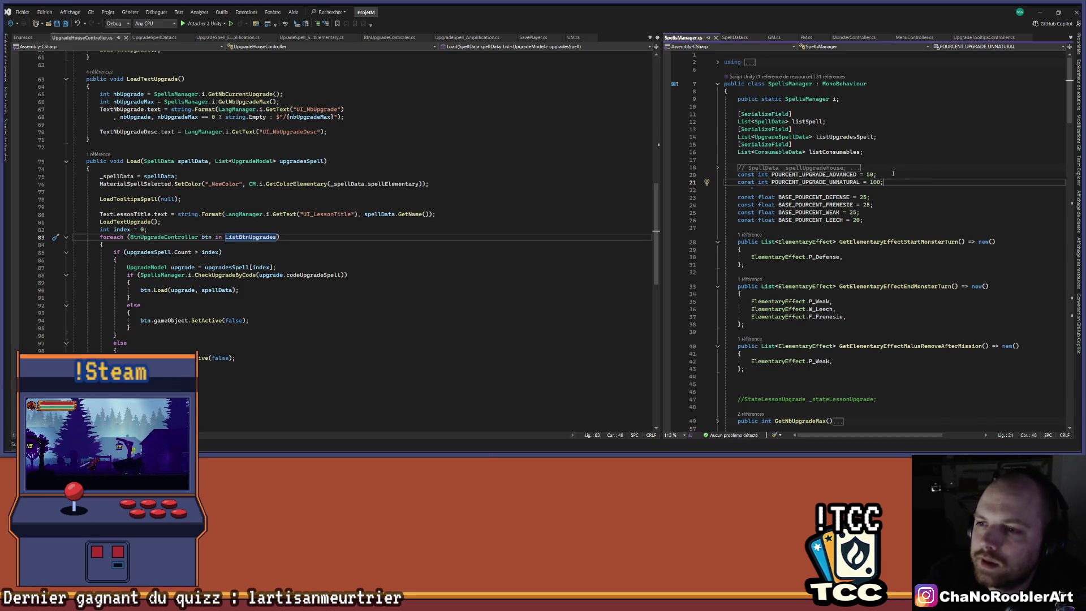
double_click(875, 181)
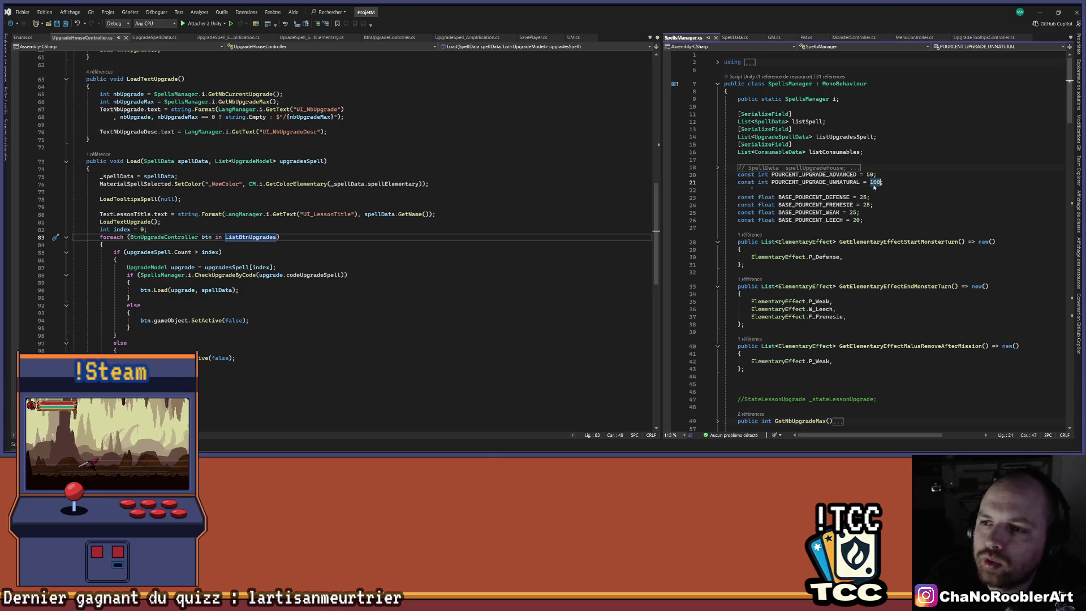
text(25)
key(BackSpace)
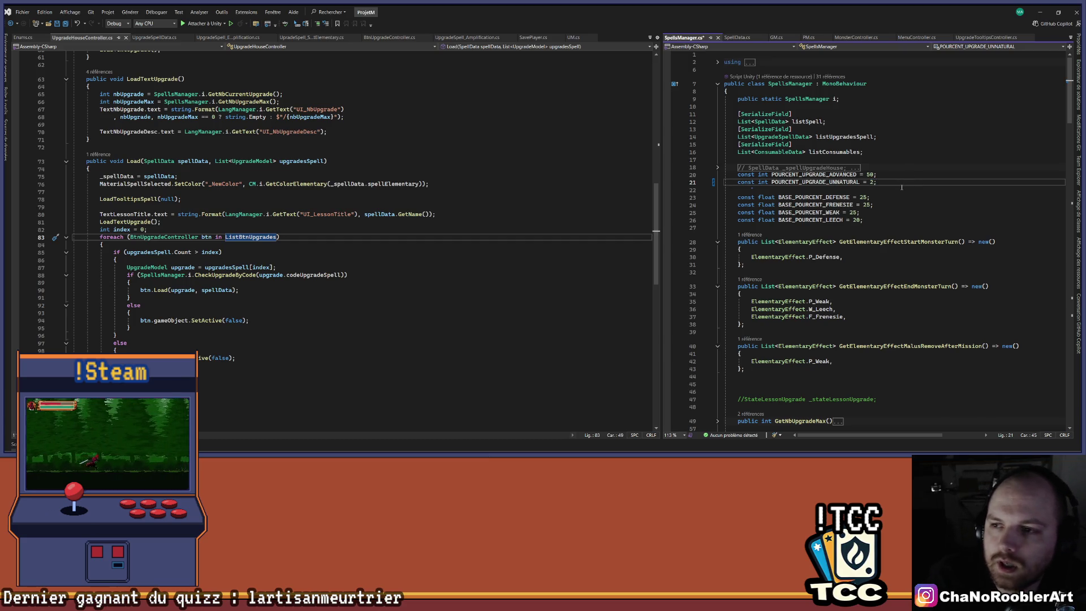
key(ctrl+z)
click(902, 188)
click(915, 177)
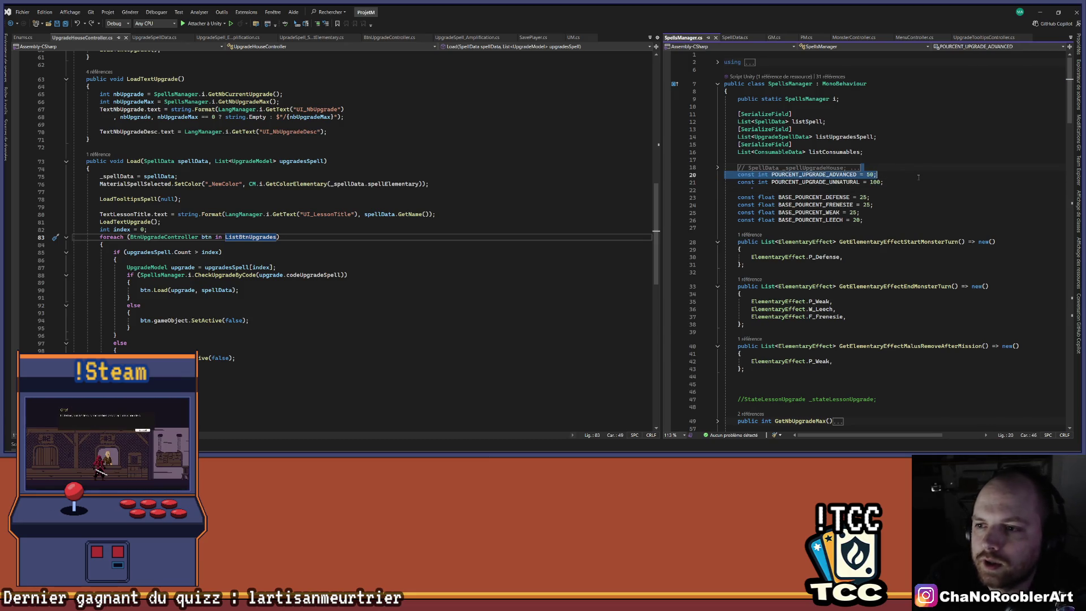
click(915, 182)
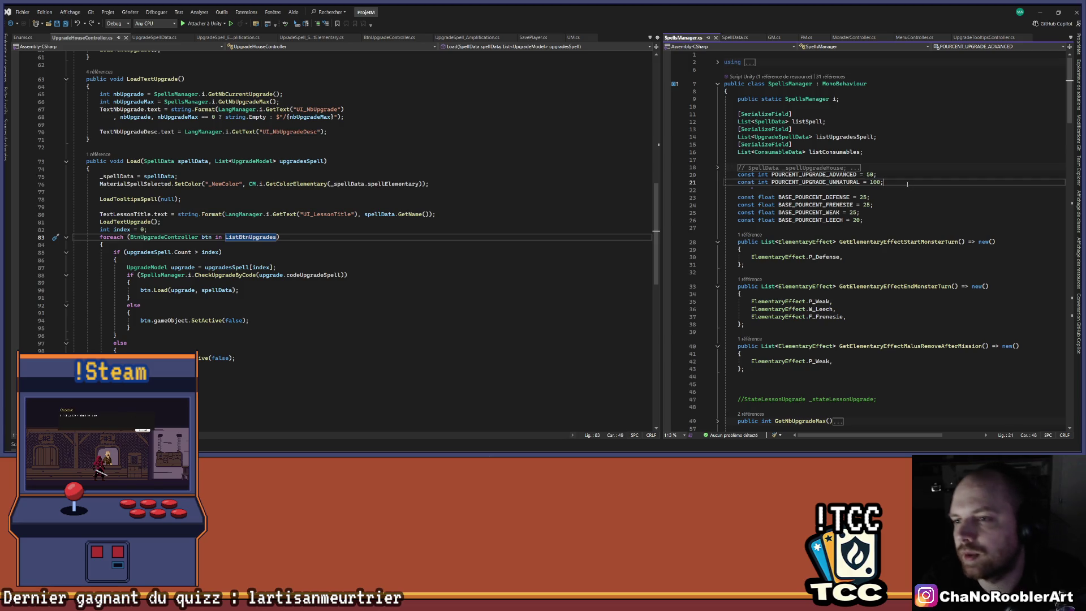
click(1044, 12)
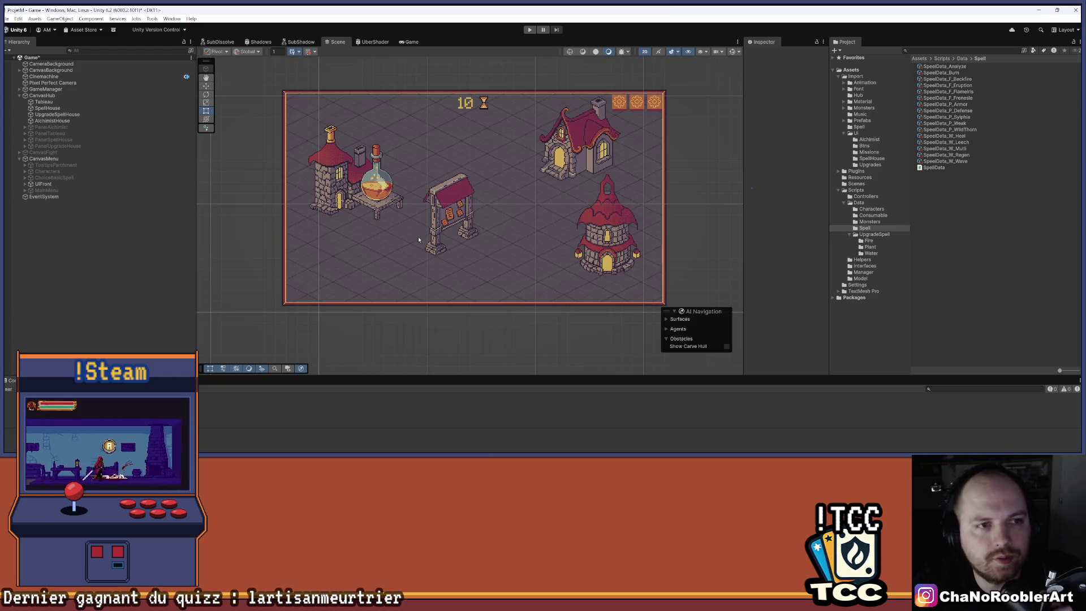
Step: Save the Game scene in Unity, then bring up the browser's 'slay the spire 2' Google results
key(ctrl+s)
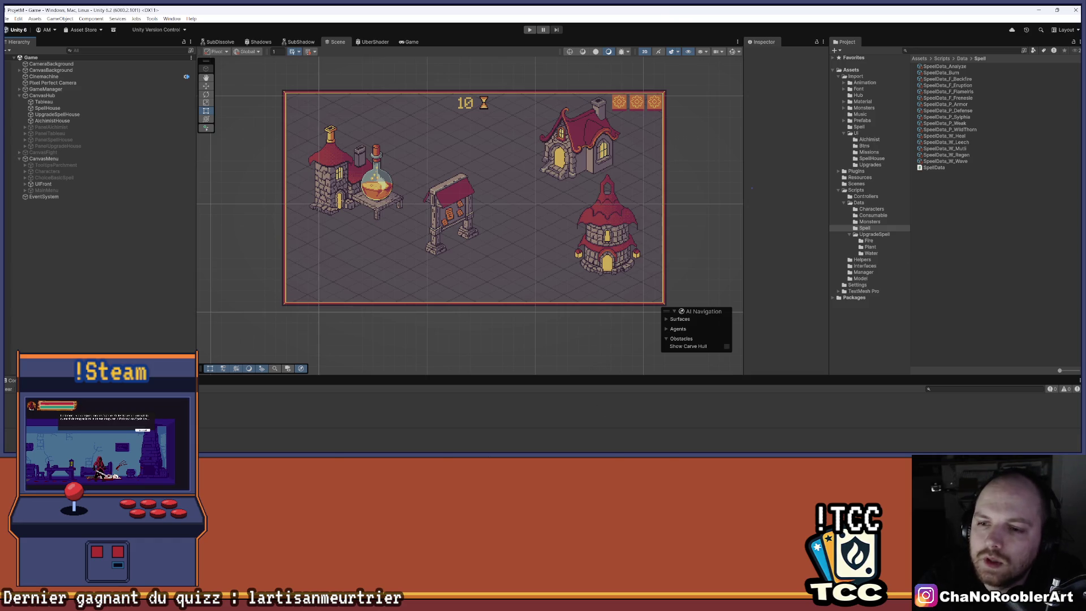
mouse_move(532, 452)
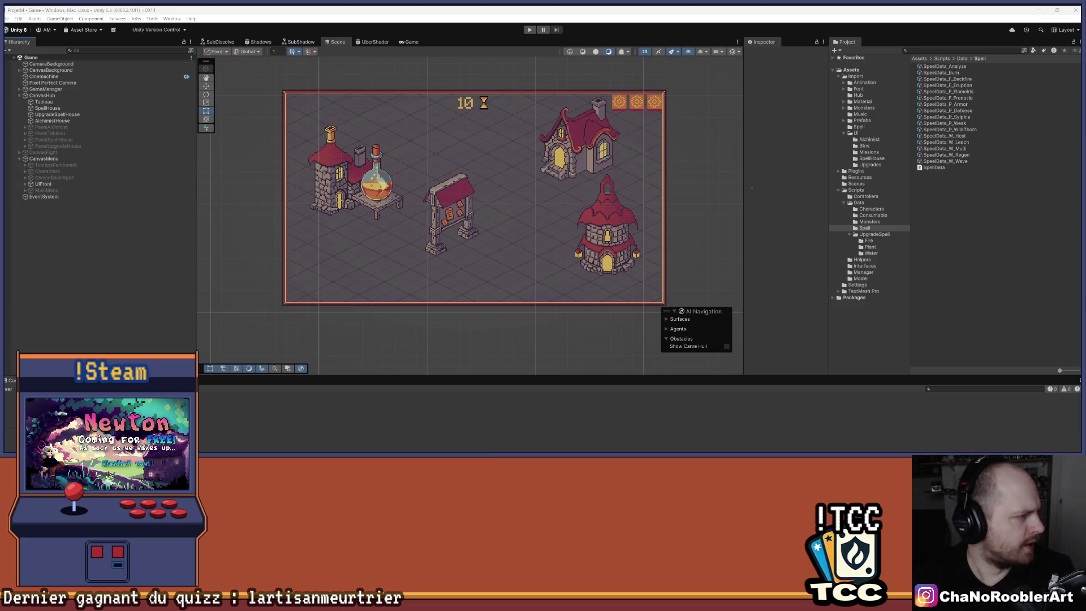
key(alt+Tab)
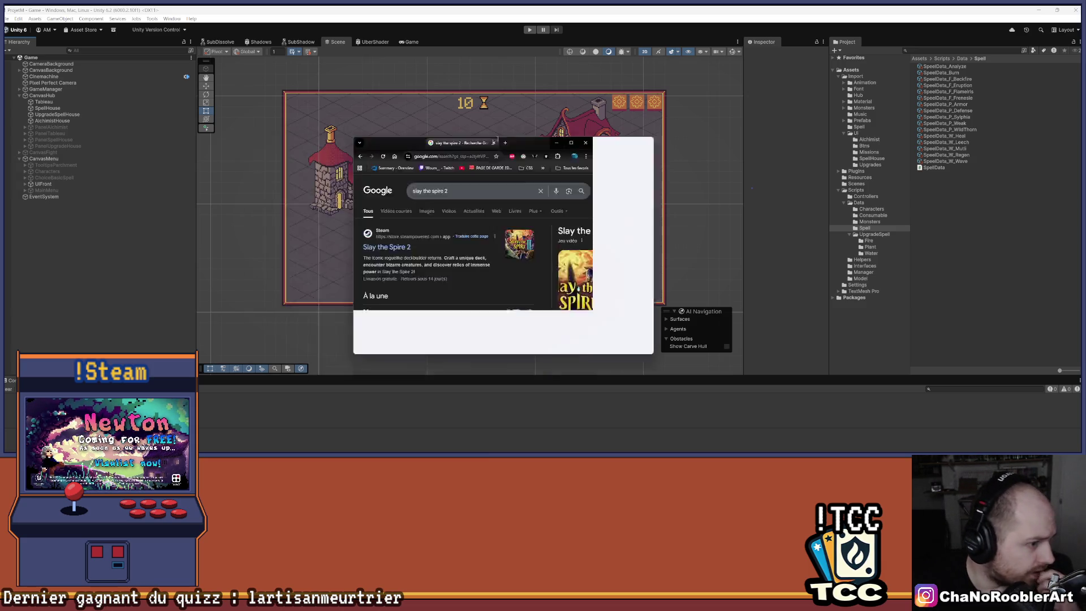
Step: Open the Slay the Spire 2 Steam page, pause the trailer and view several screenshots
click(121, 143)
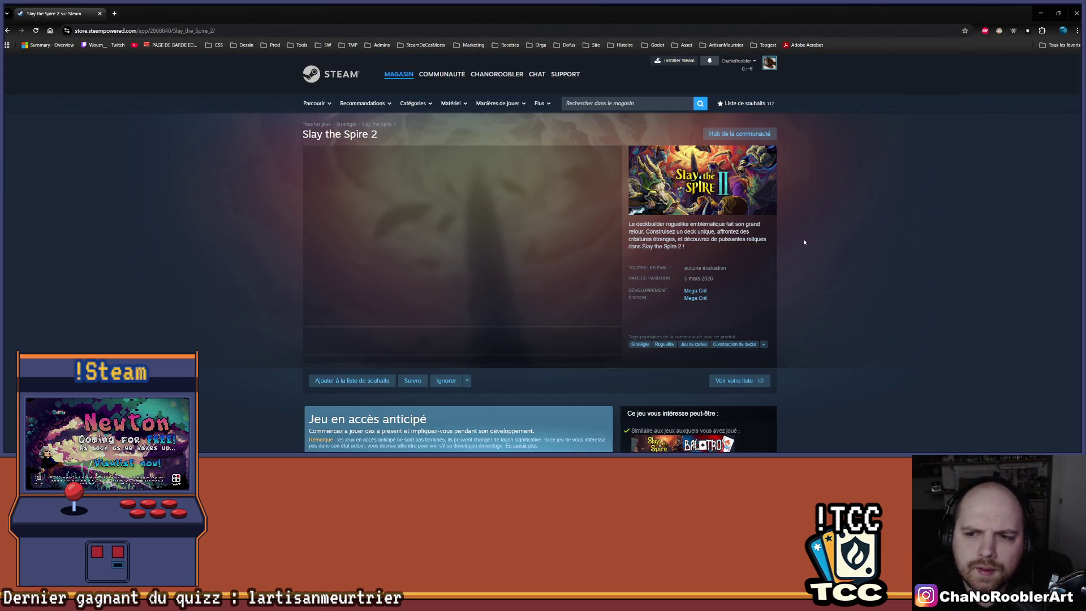
click(511, 222)
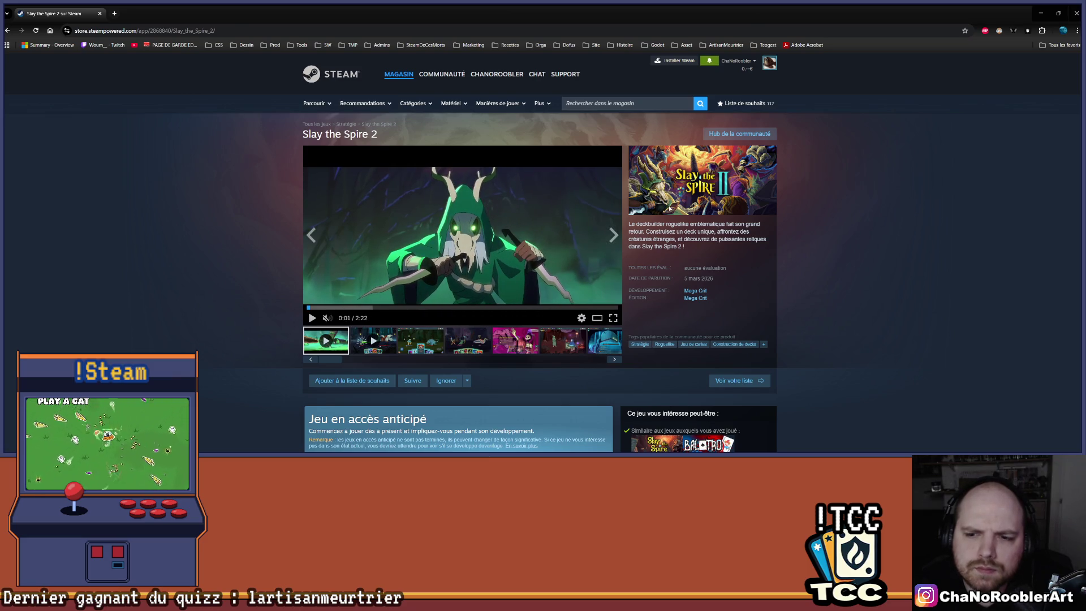
scroll(865, 218, down, 1)
click(413, 264)
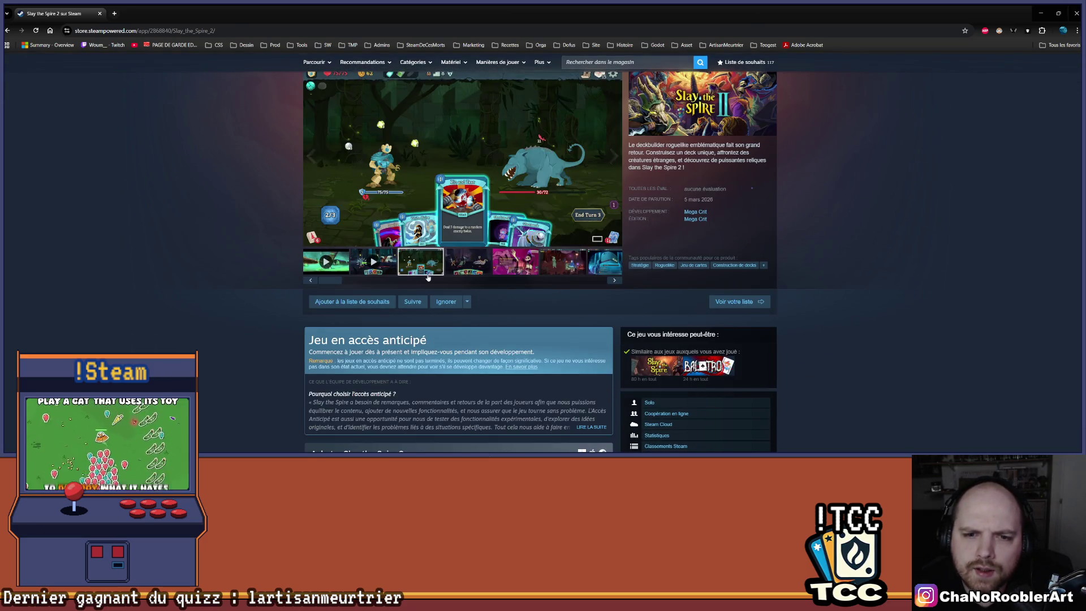
click(378, 274)
click(469, 261)
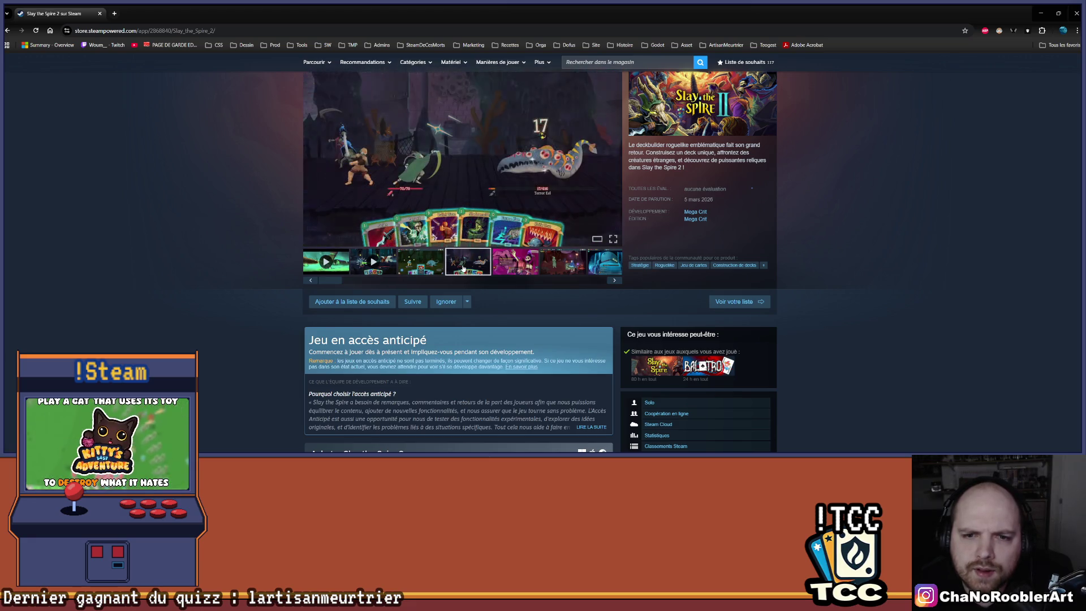
scroll(836, 231, down, 1)
scroll(836, 230, down, 1)
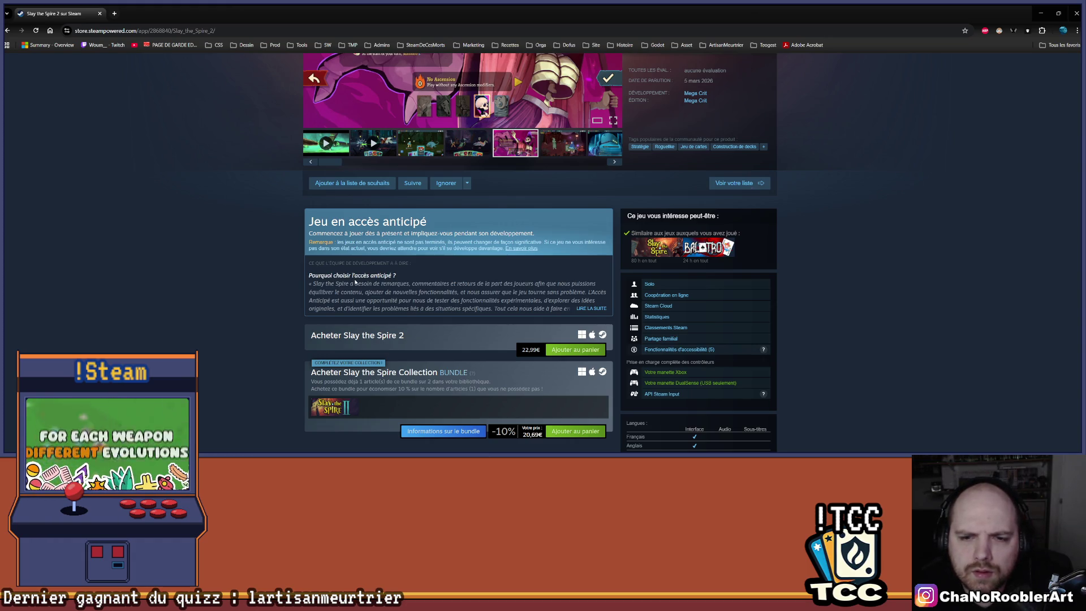
Step: Expand the full early-access developer notes and scroll through them
click(583, 309)
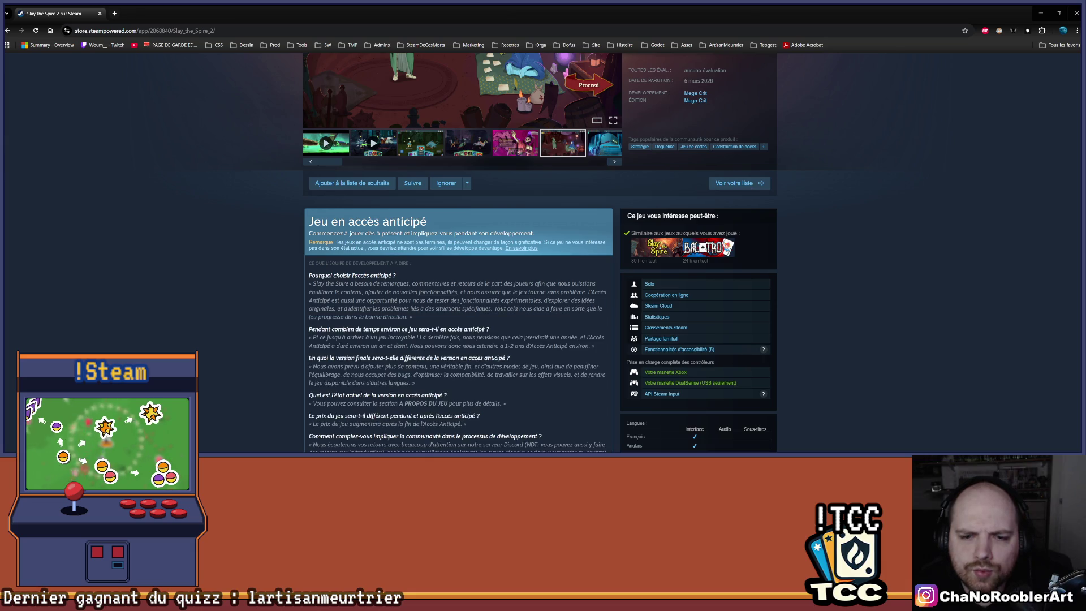
scroll(506, 310, down, 2)
scroll(465, 318, down, 3)
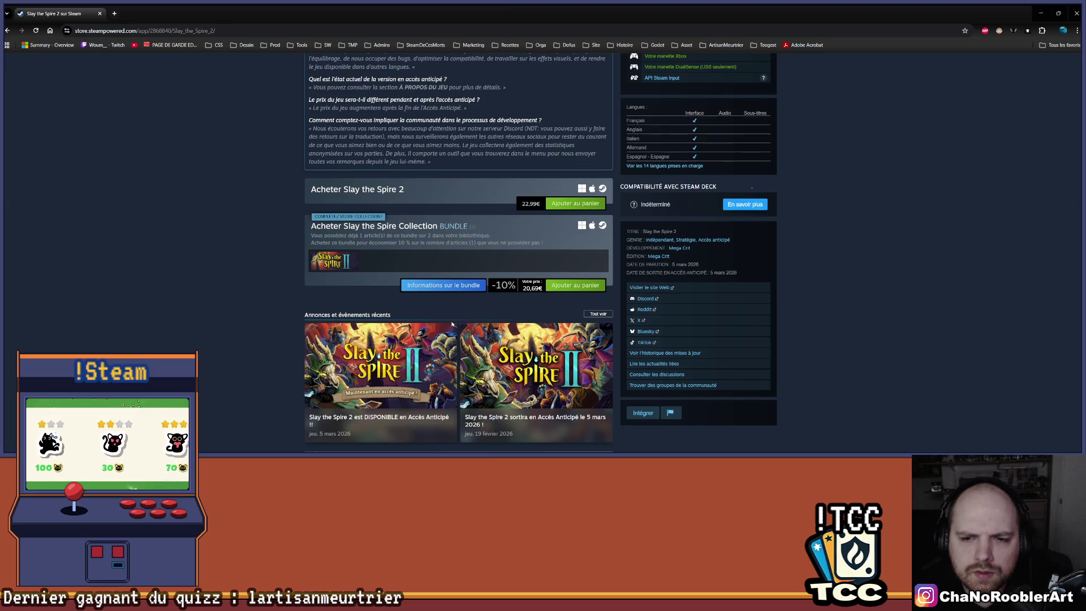
scroll(453, 324, down, 3)
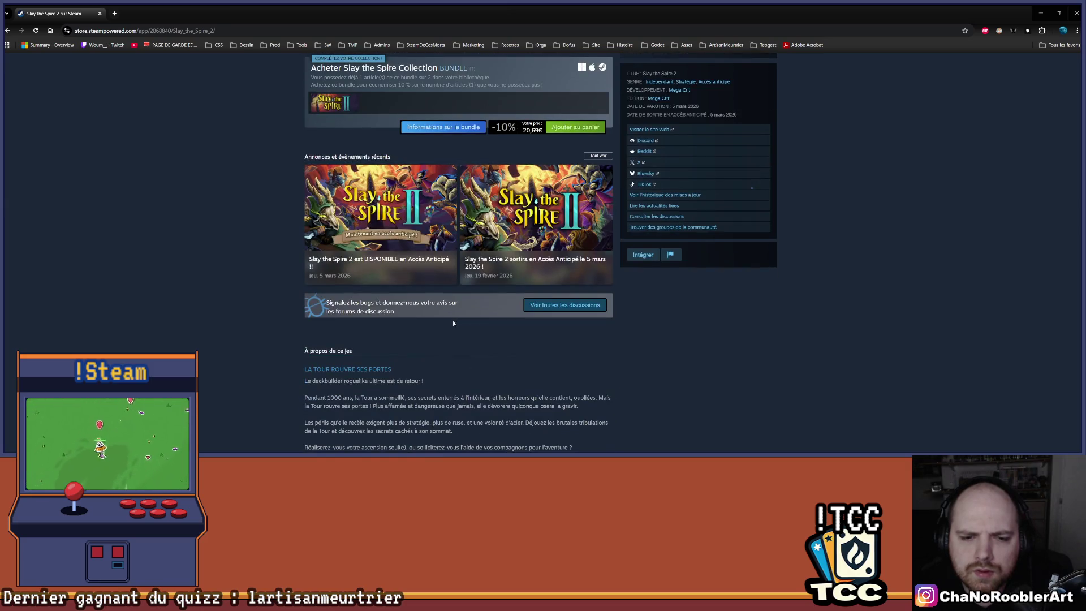
scroll(453, 323, down, 2)
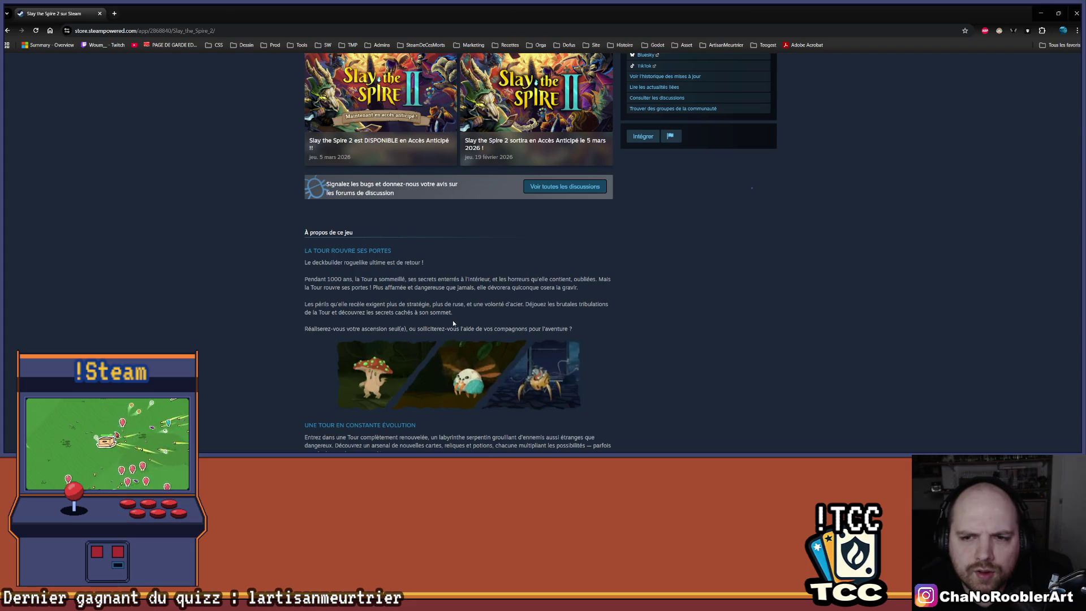
scroll(453, 324, up, 10)
mouse_move(466, 262)
scroll(461, 272, down, 2)
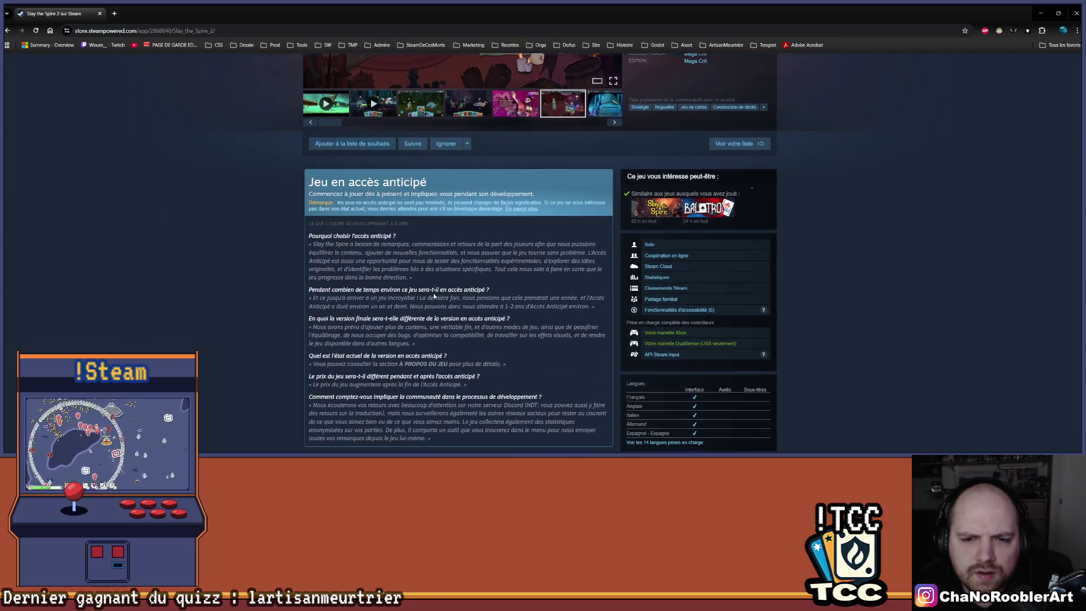
scroll(453, 283, down, 2)
scroll(449, 287, up, 2)
scroll(449, 287, up, 1)
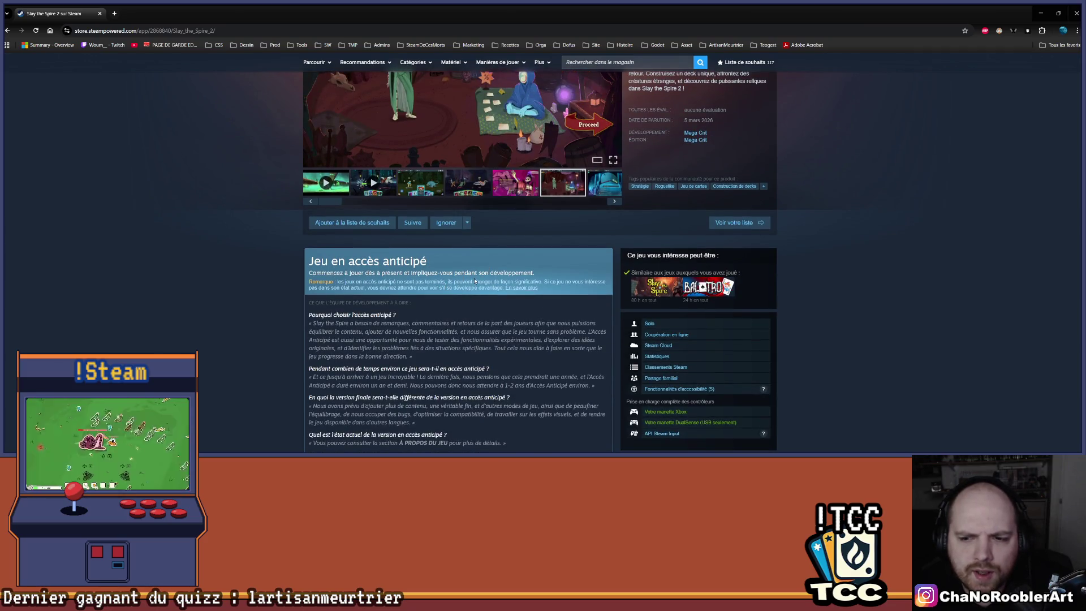
scroll(452, 283, up, 2)
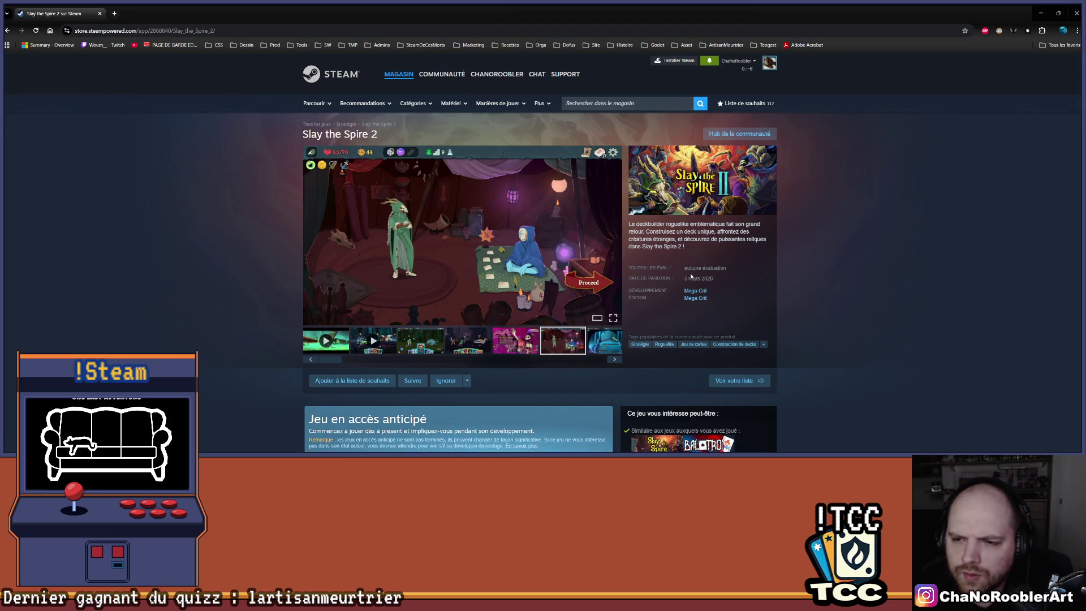
Step: Flip through the media carousel, including the jungle and Terror Eel combat screenshots
drag(688, 278, 727, 281)
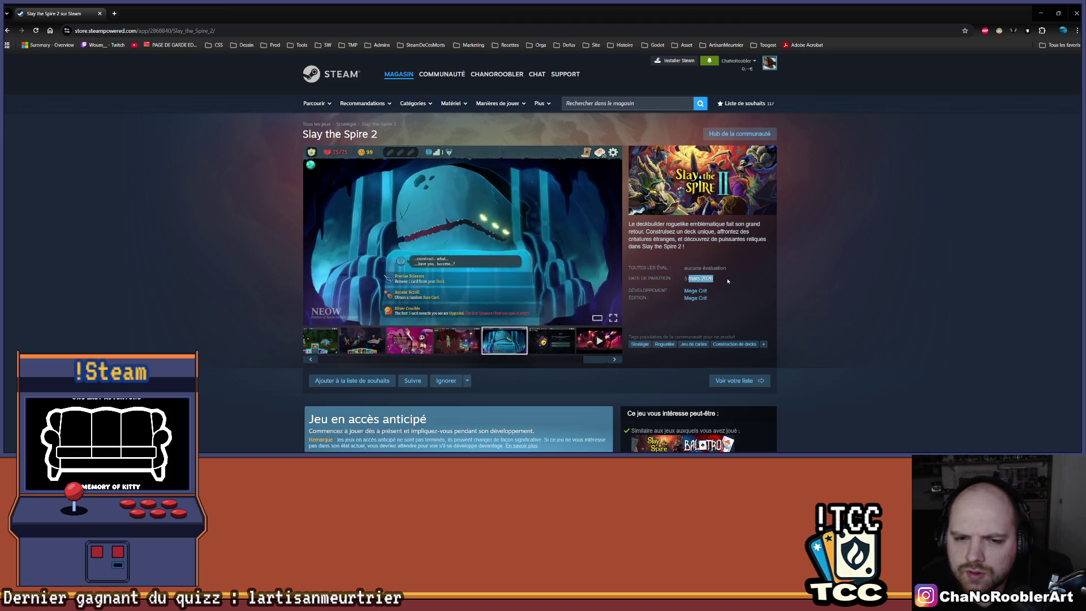
click(614, 359)
click(615, 359)
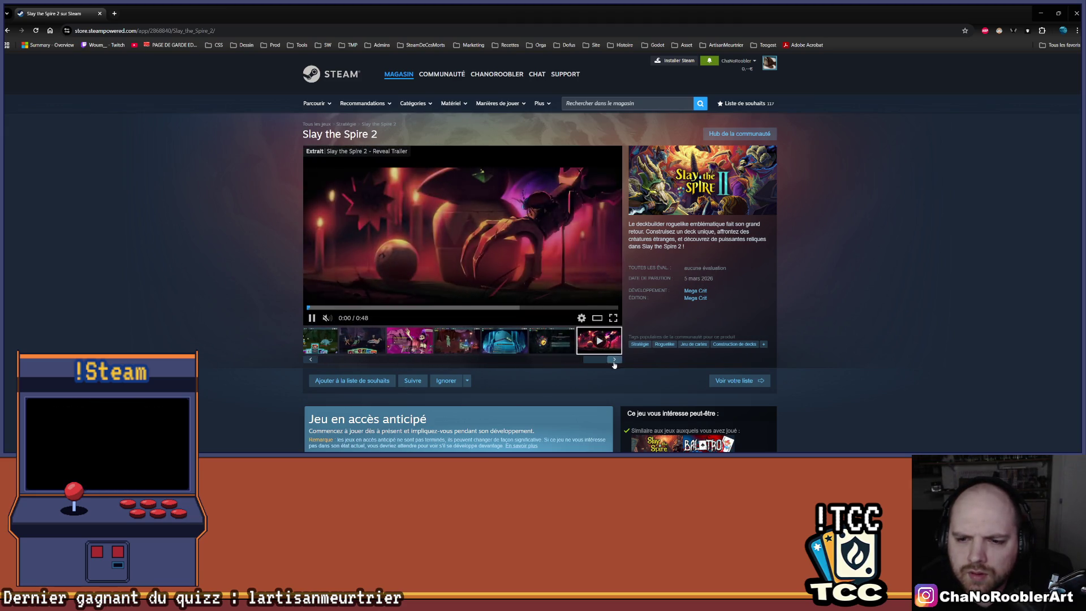
click(614, 360)
click(433, 341)
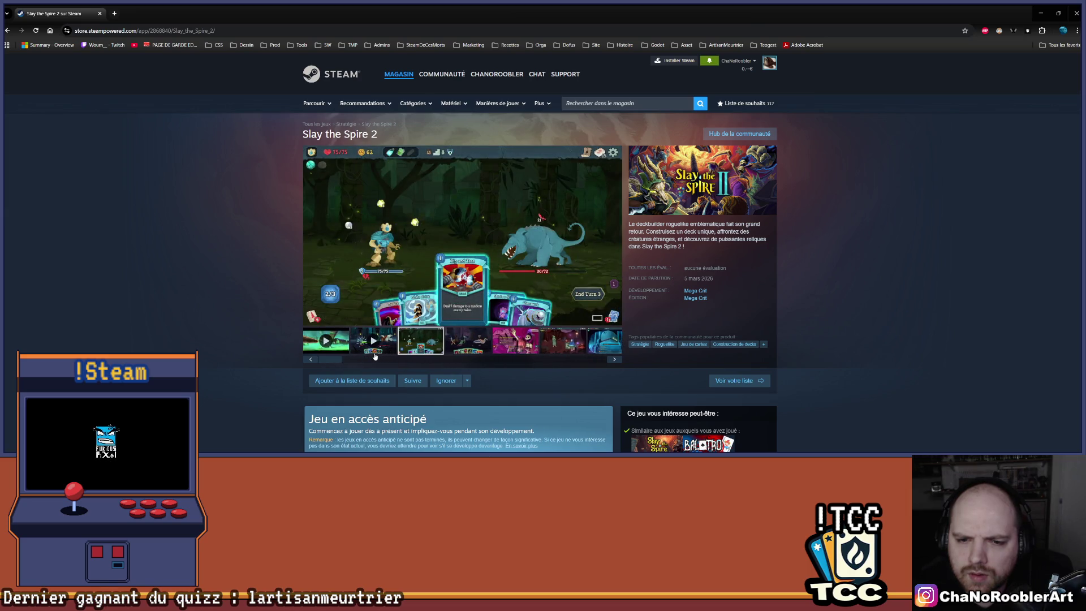
click(375, 352)
click(461, 347)
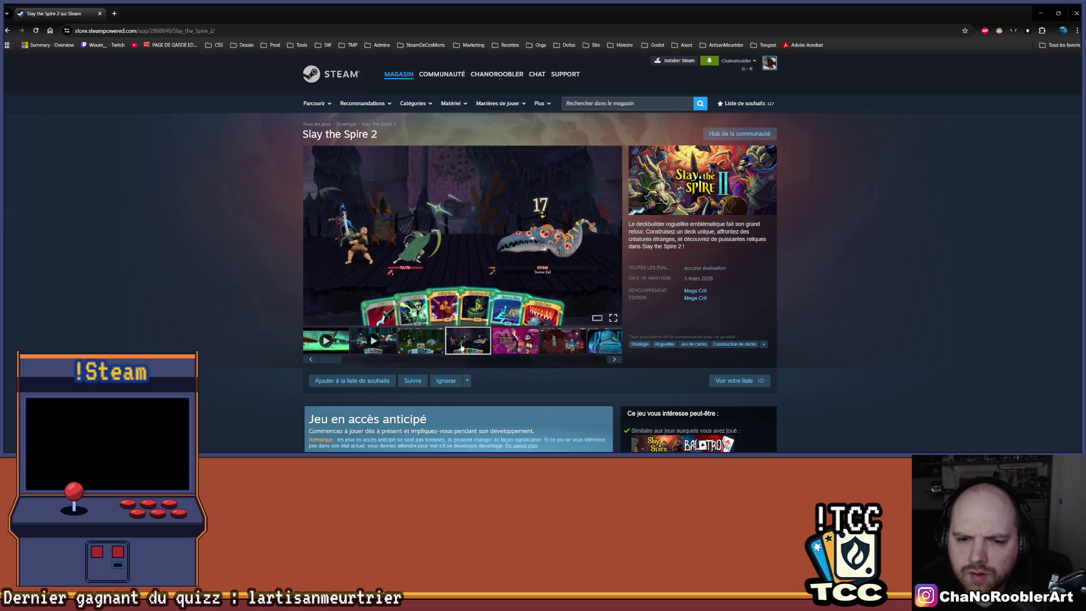
Step: Scroll further down the store page, then return to the Unity editor
scroll(518, 266, down, 4)
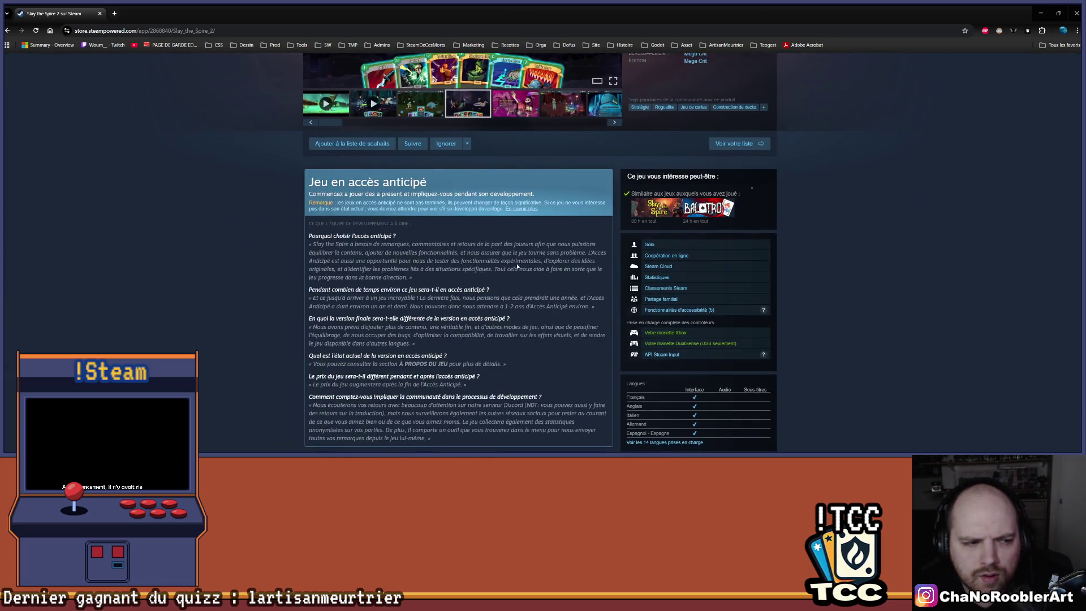
scroll(518, 266, down, 1)
scroll(517, 265, down, 5)
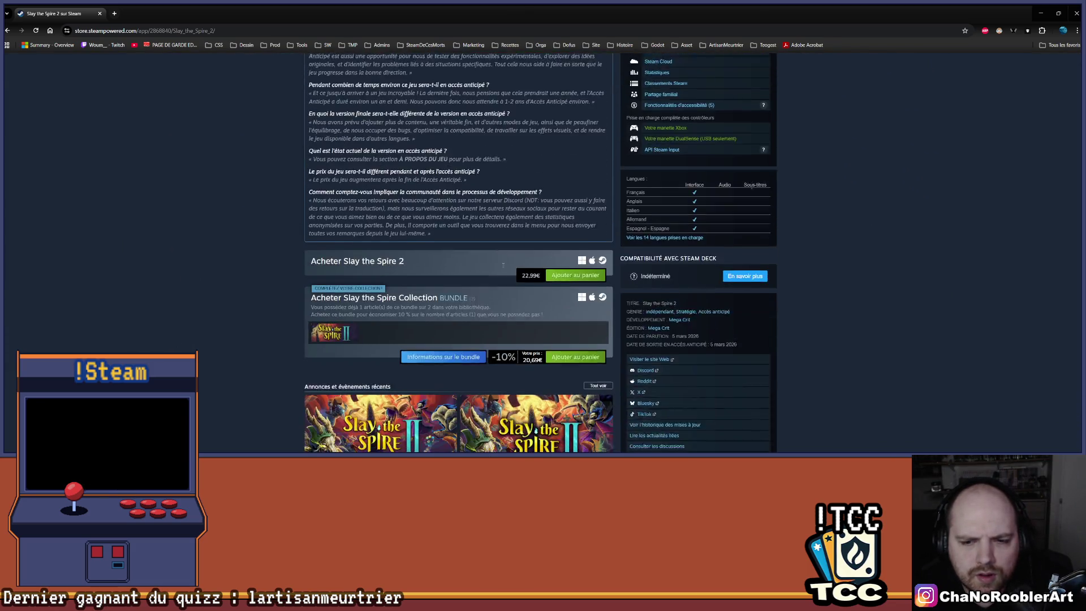
scroll(474, 291, up, 5)
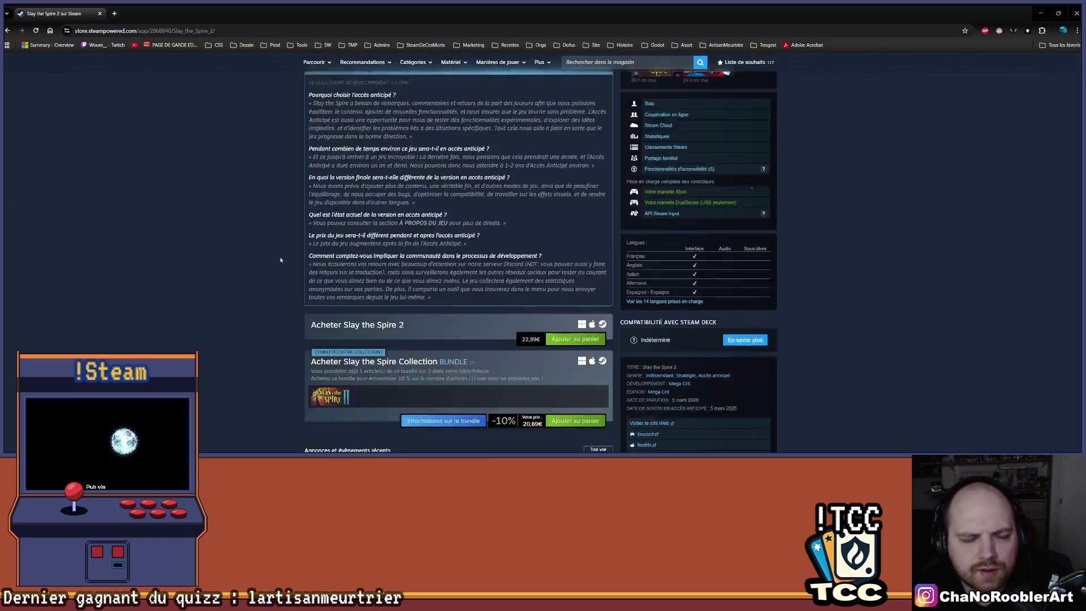
key(alt+Tab)
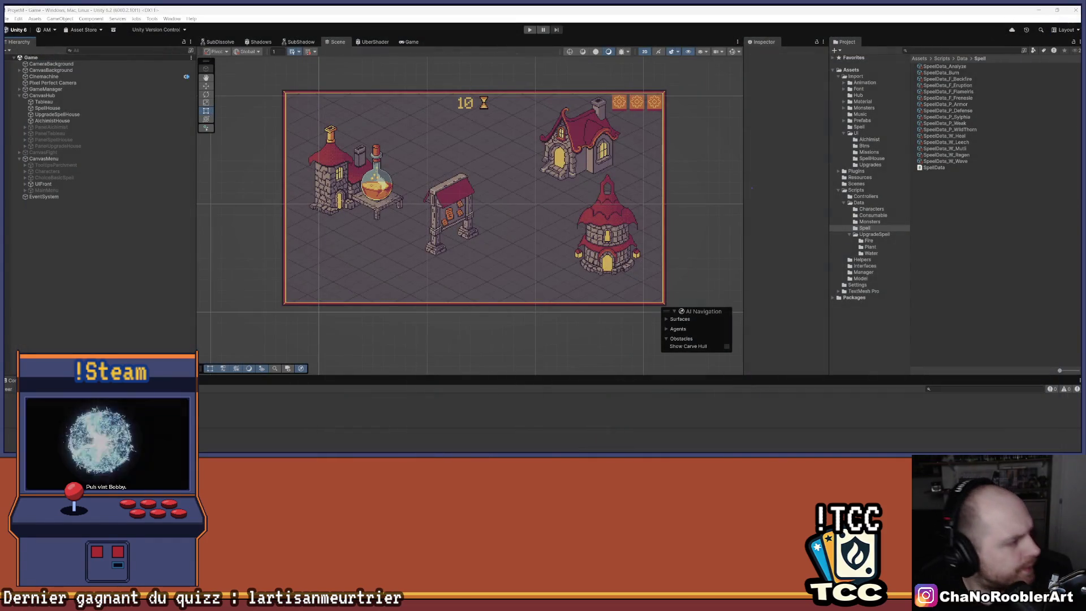